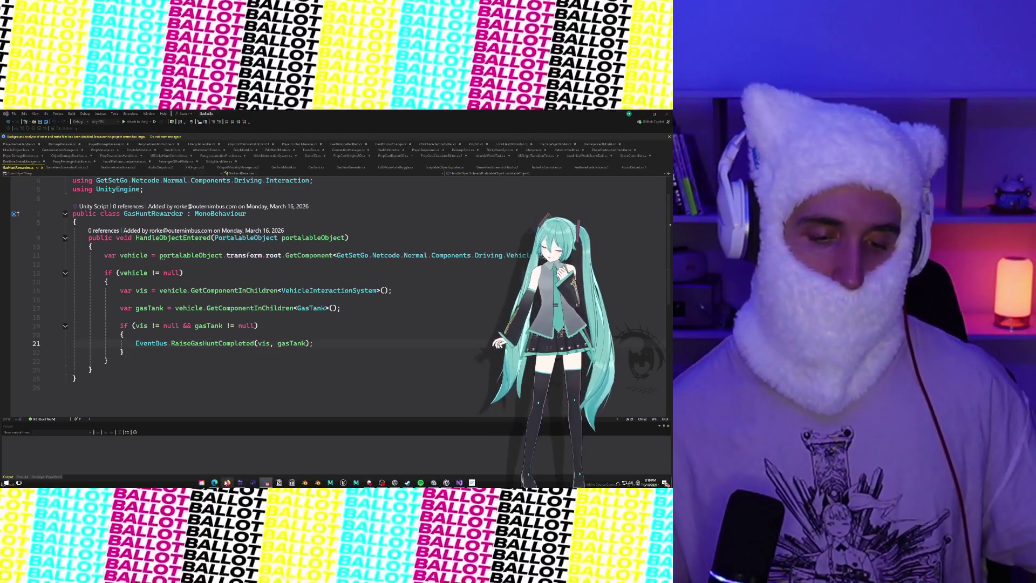
# Review GasHuntRewarder.cs raising EventBus.RaiseGasHuntCompleted in Visual Studio, then return to Unity
pyautogui.moveTo(215, 483)
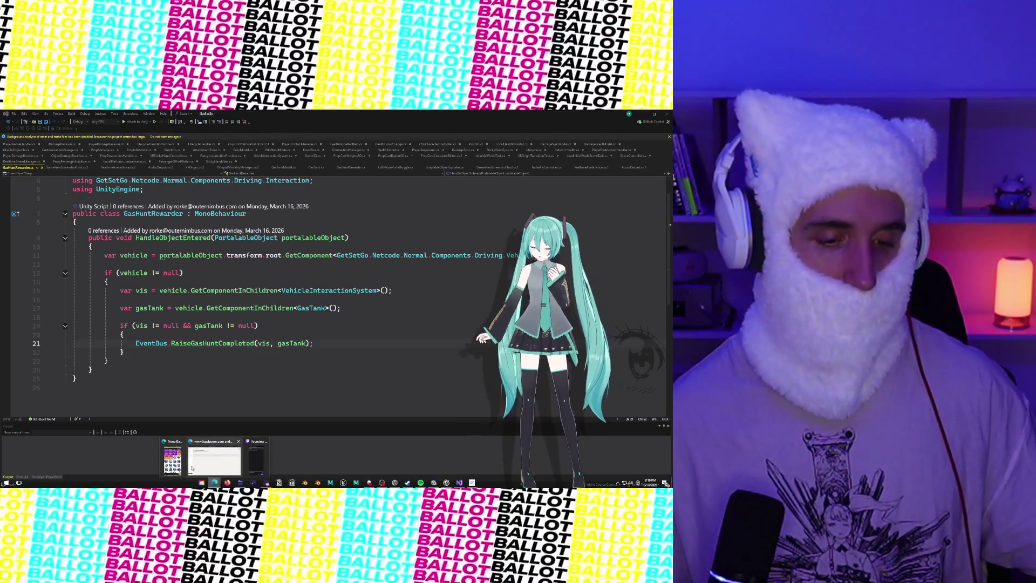
pyautogui.moveTo(191, 467)
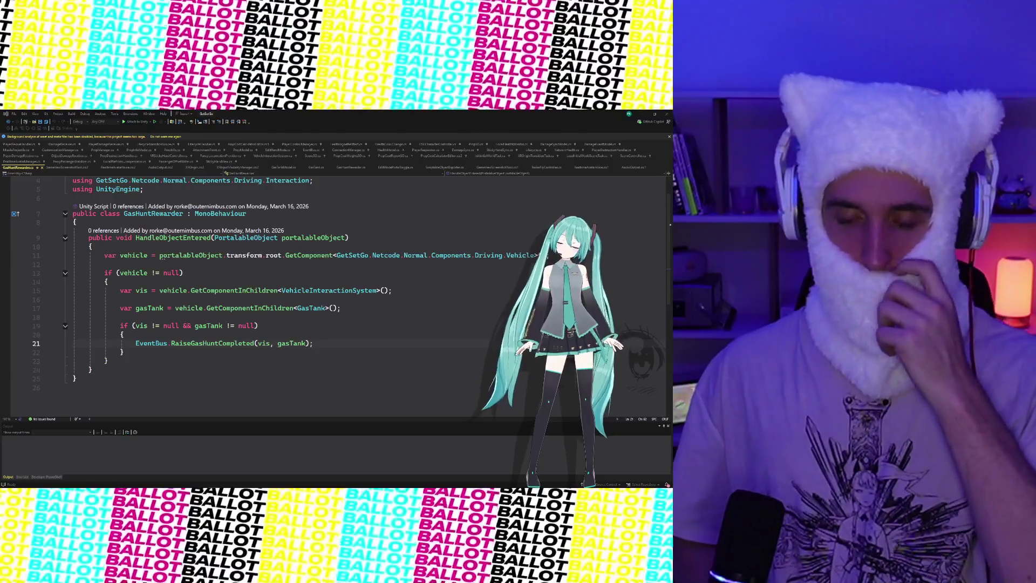
pyautogui.hotkey('alt', 'Tab')
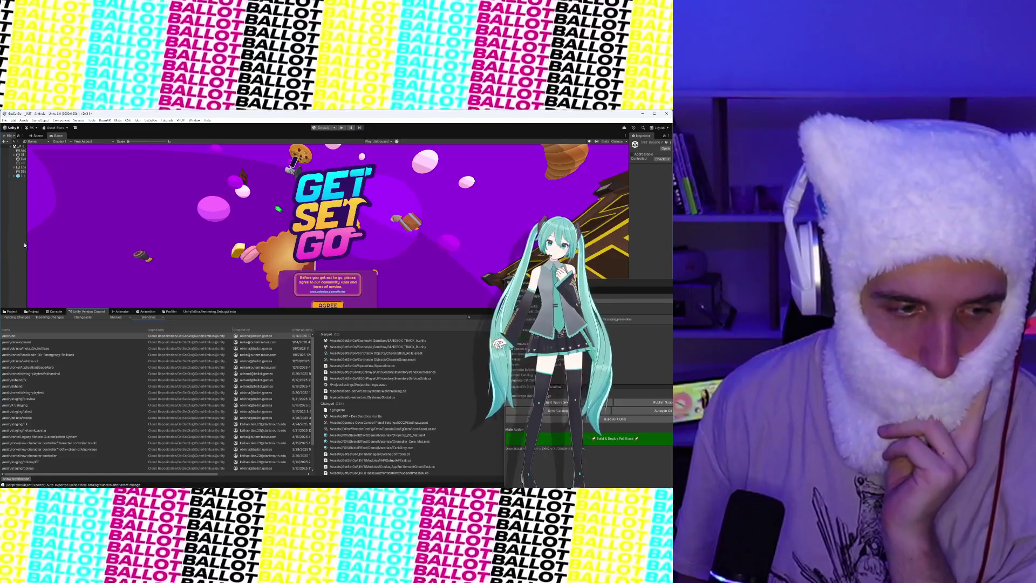
# Widen the hierarchy panel and browse the Gamemodes and Vehicles asset folders
pyautogui.moveTo(26, 244); pyautogui.dragTo(73, 243)
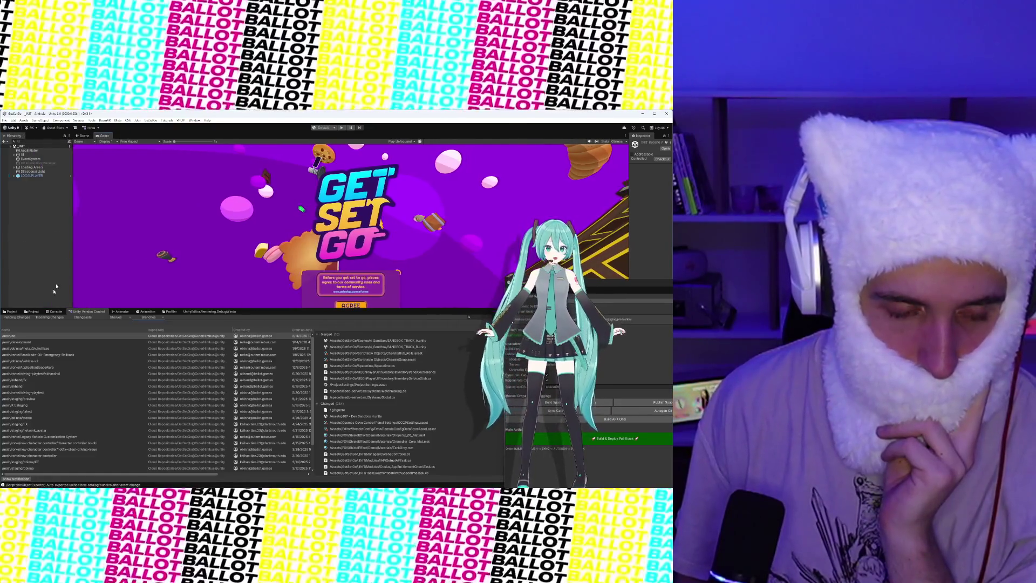
pyautogui.click(12, 312)
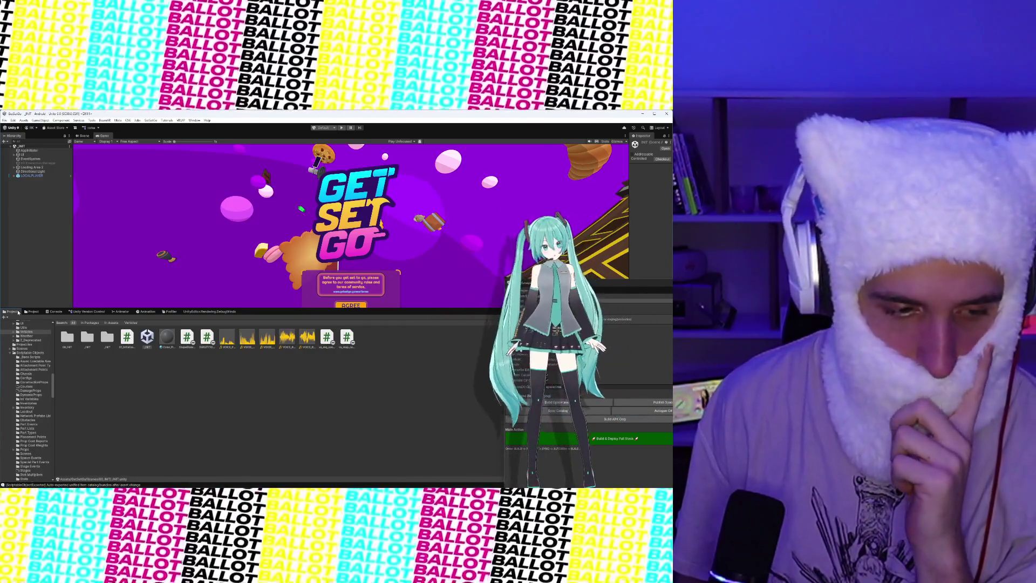
pyautogui.click(25, 312)
pyautogui.click(16, 311)
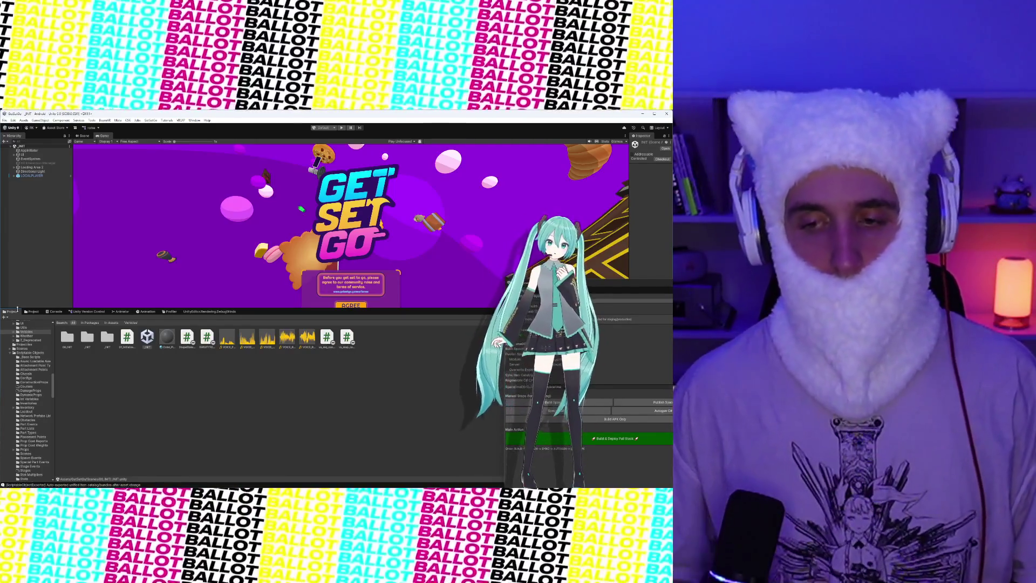
# Close the Build Manager window and replace the version control branch list with the Project assets
pyautogui.moveTo(666, 291); pyautogui.dragTo(323, 310)
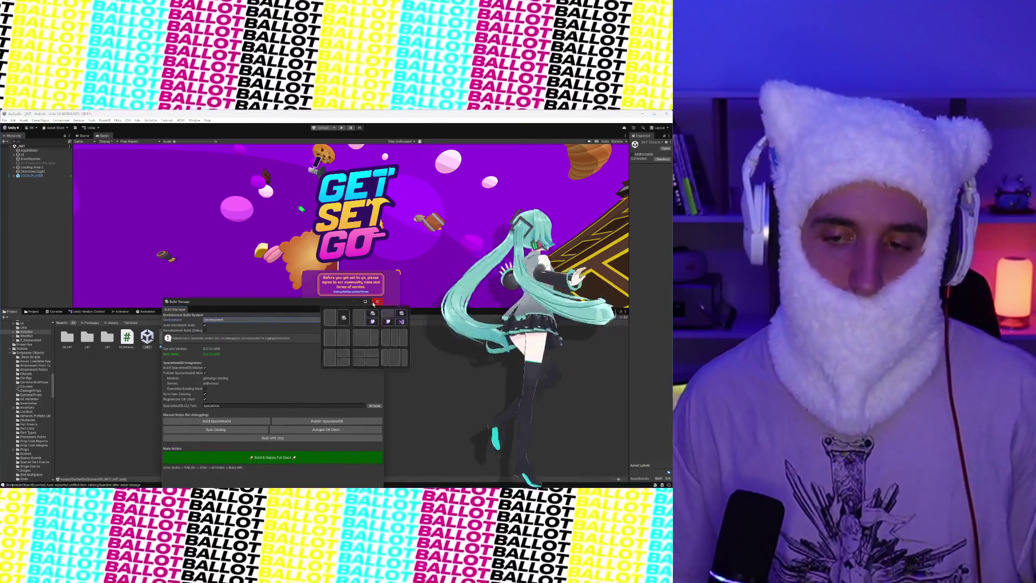
pyautogui.click(374, 303)
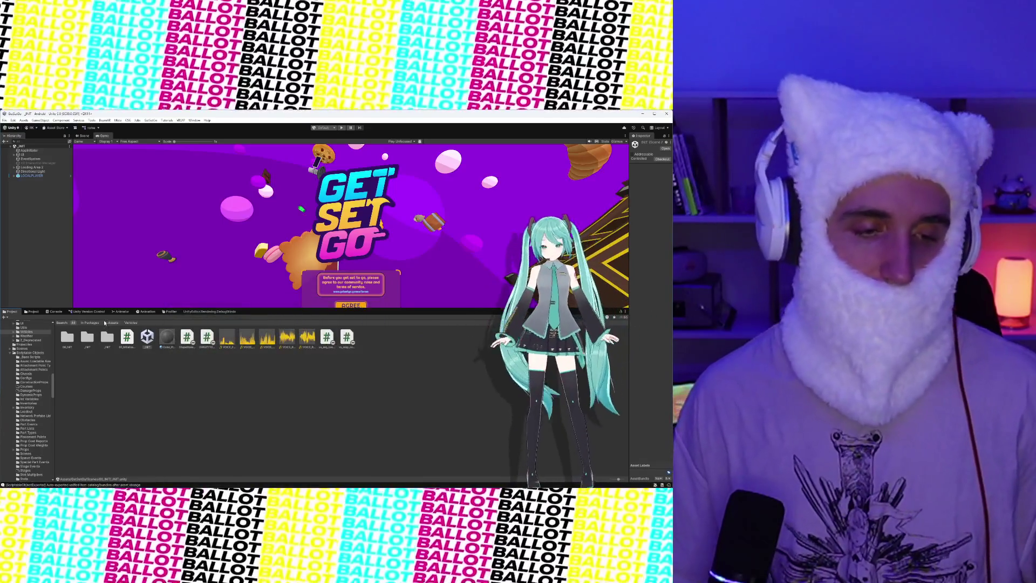
pyautogui.click(94, 312)
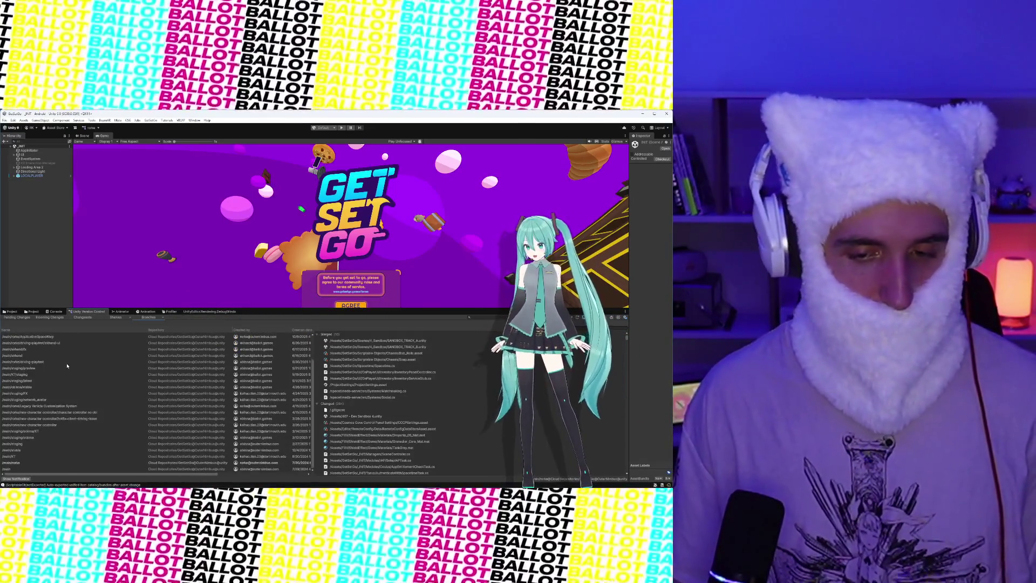
pyautogui.hotkey('ctrl', '5')
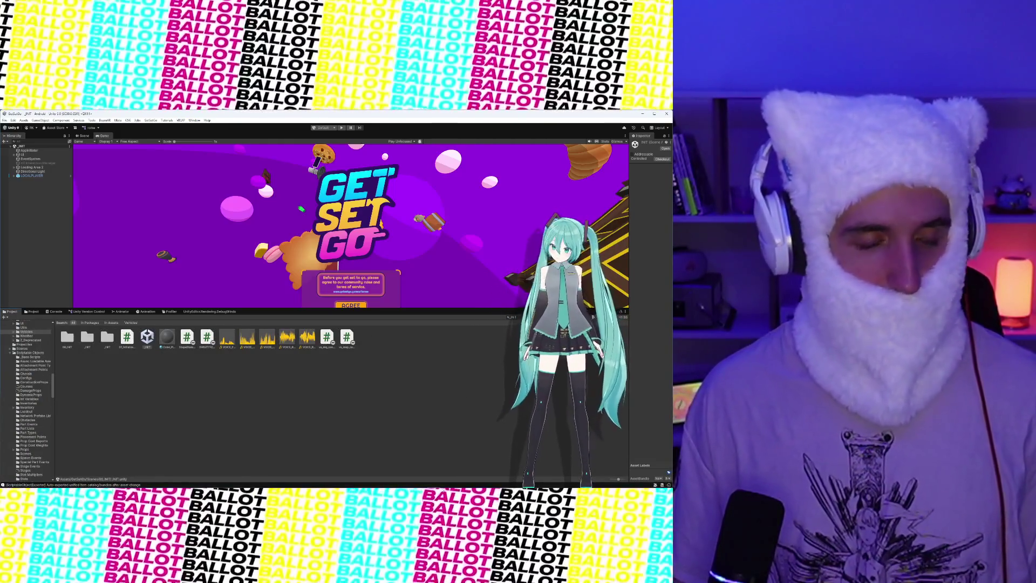
pyautogui.moveTo(394, 483)
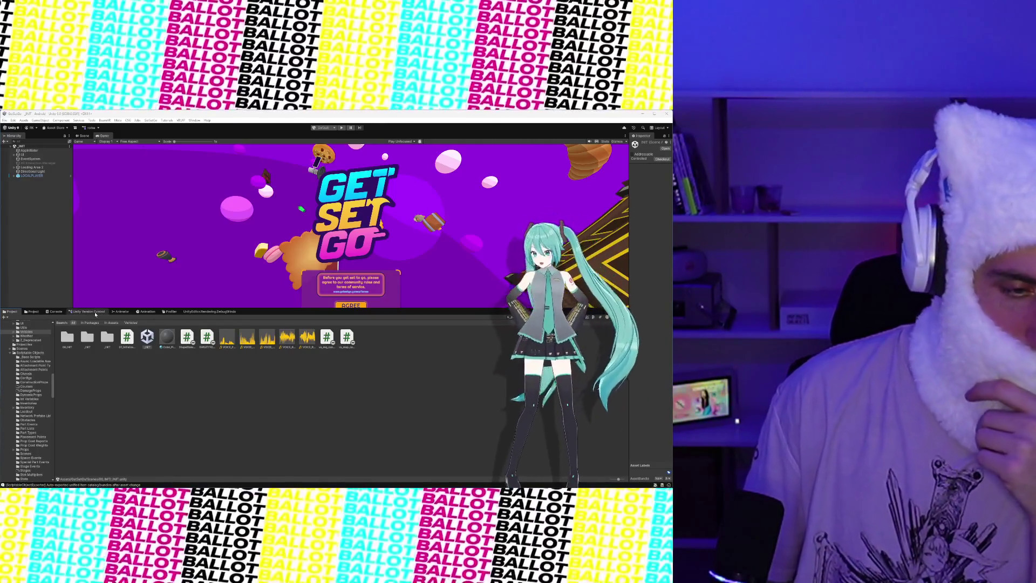
pyautogui.click(95, 313)
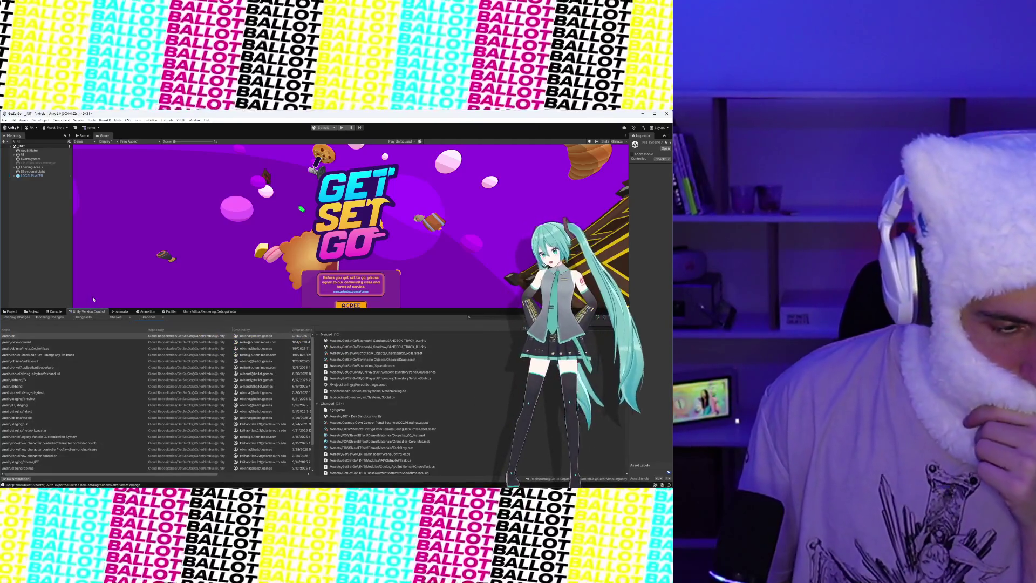
pyautogui.scroll(-2, 156, 402)
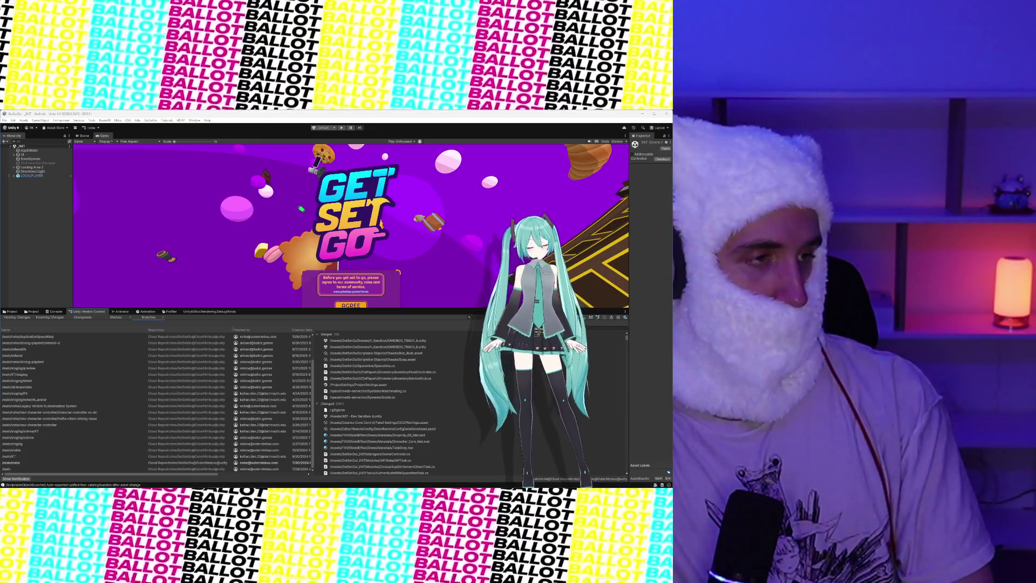
pyautogui.moveTo(653, 485)
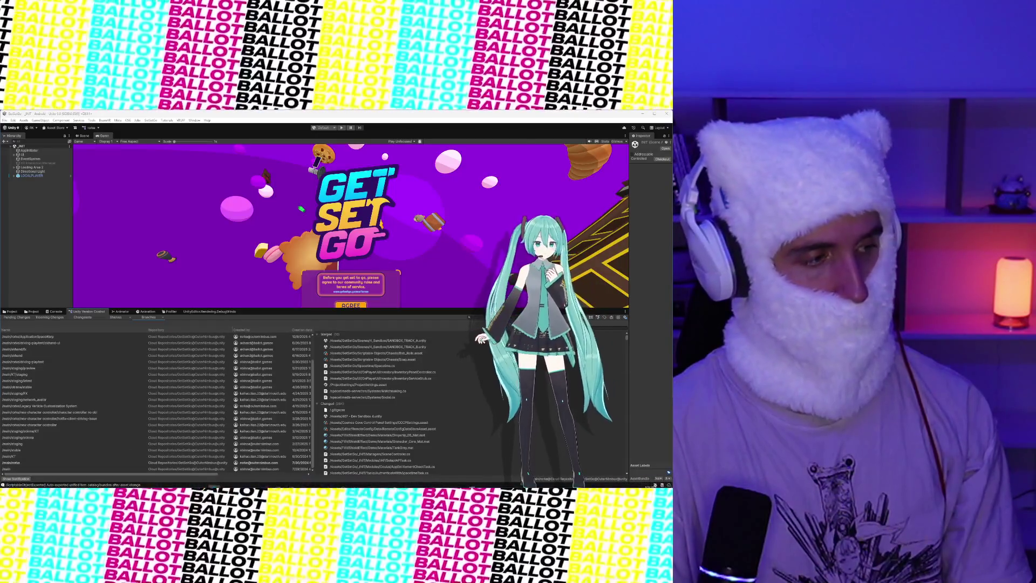
# Move the Unity editor window aside to reveal the Windows desktop behind the Get Set Go project
pyautogui.moveTo(443, 282)
pyautogui.mouseDown()
pyautogui.moveTo(500, 217)
pyautogui.moveTo(33, 242)
pyautogui.moveTo(52, 233)
pyautogui.moveTo(43, 240)
pyautogui.mouseUp()
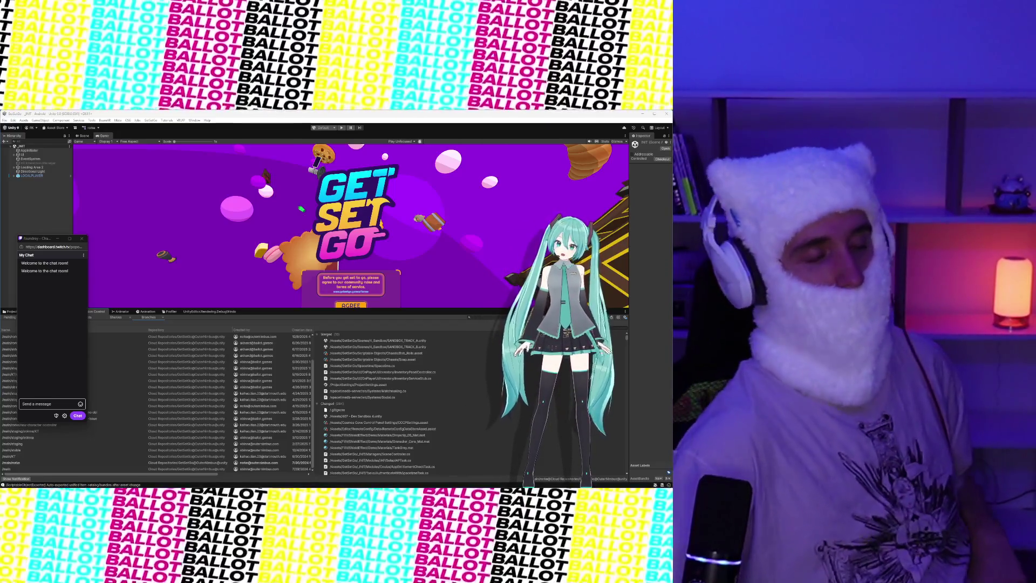
# Bring the chat window back to the front from its Chrome taskbar thumbnail
pyautogui.moveTo(265, 482)
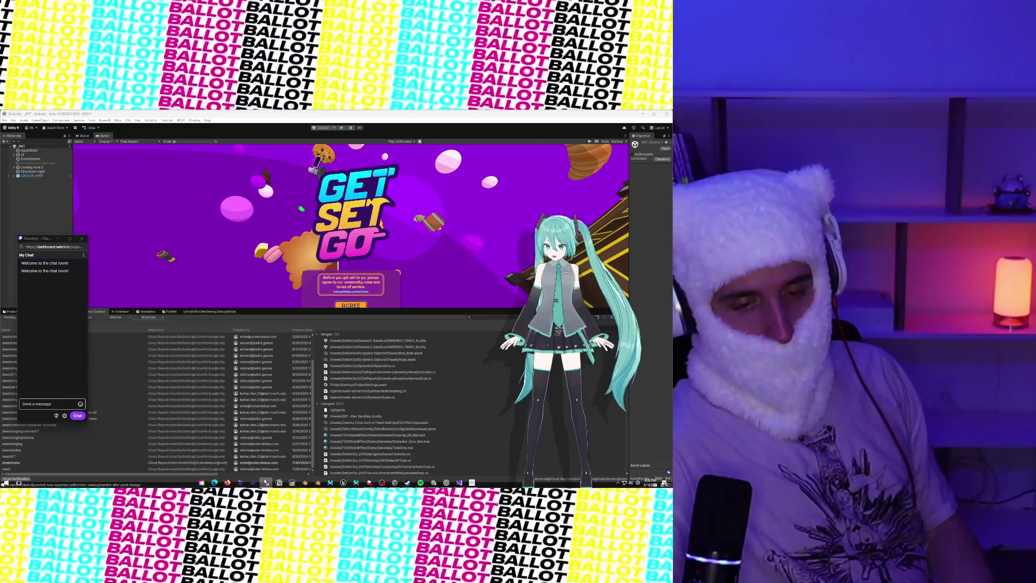
pyautogui.moveTo(215, 482)
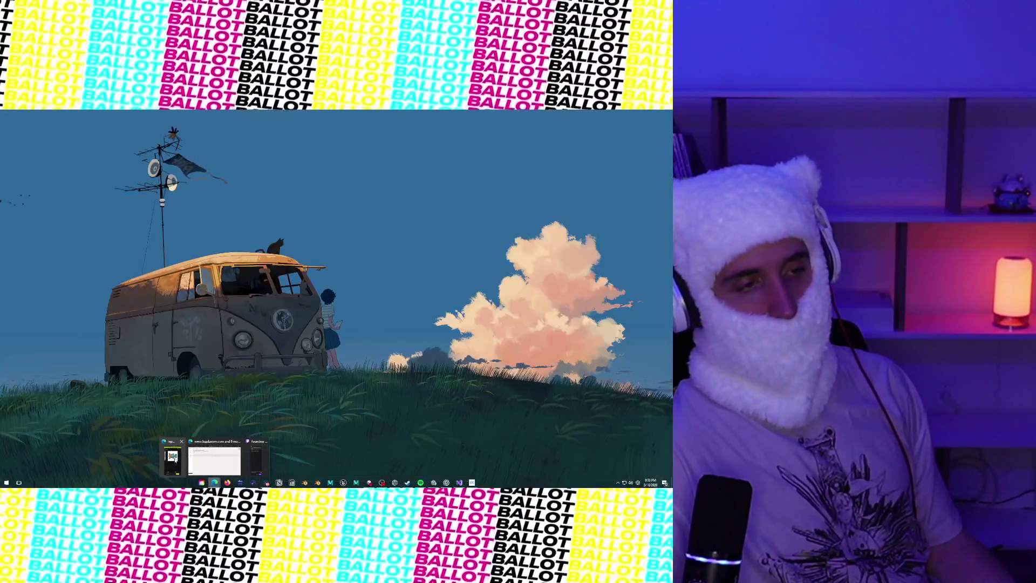
pyautogui.click(175, 459)
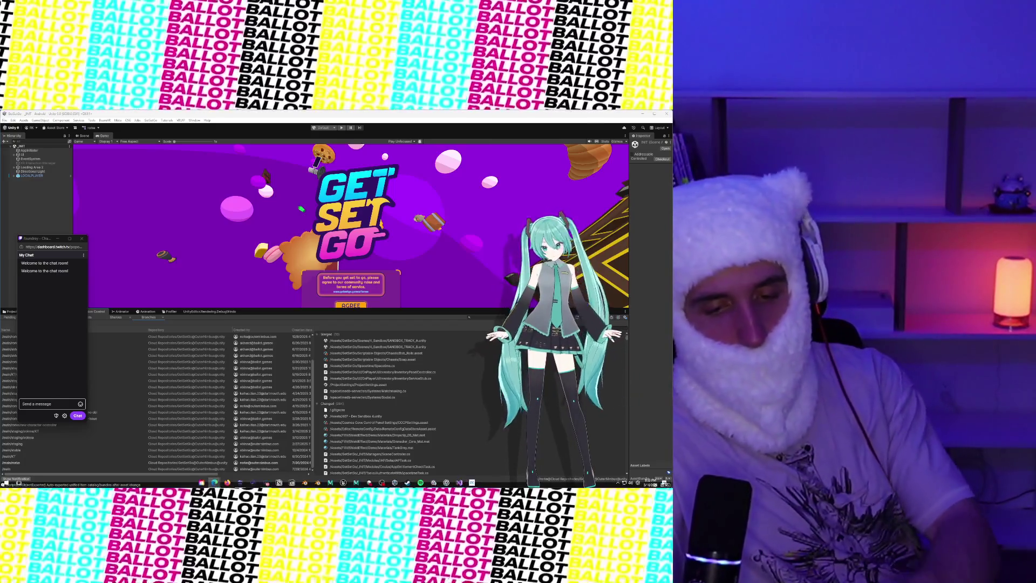
pyautogui.moveTo(277, 478)
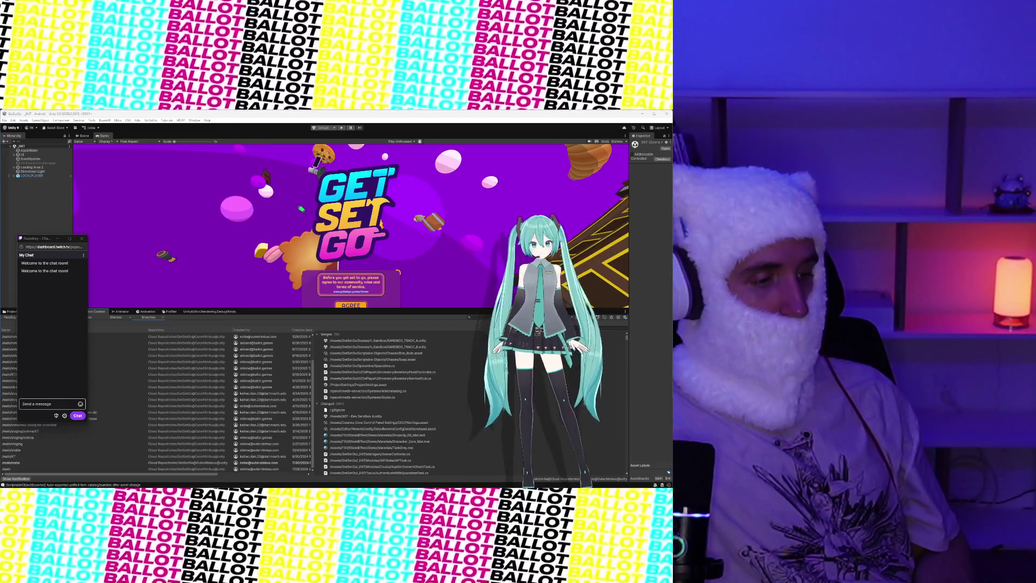
pyautogui.moveTo(440, 485)
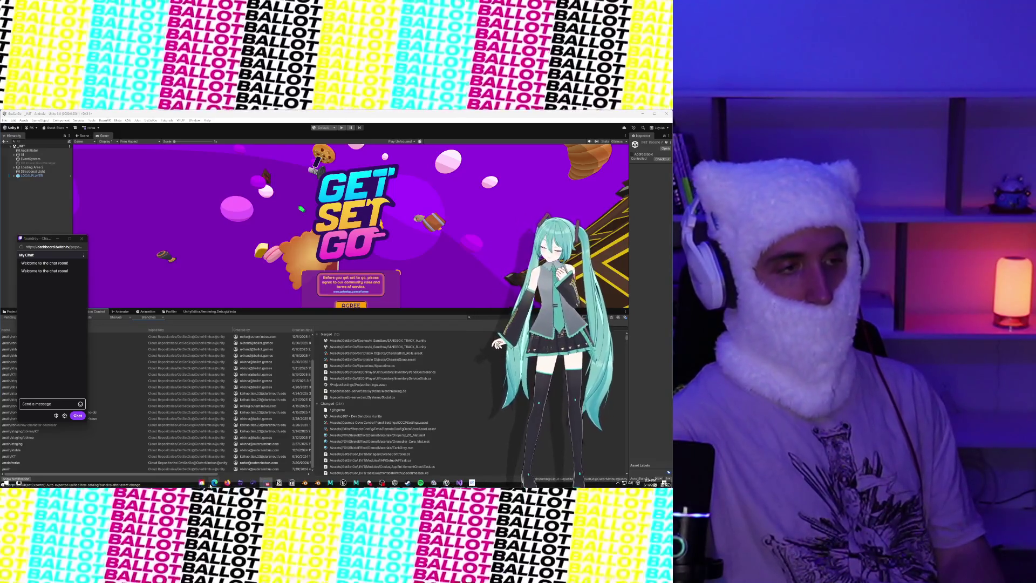
pyautogui.moveTo(213, 483)
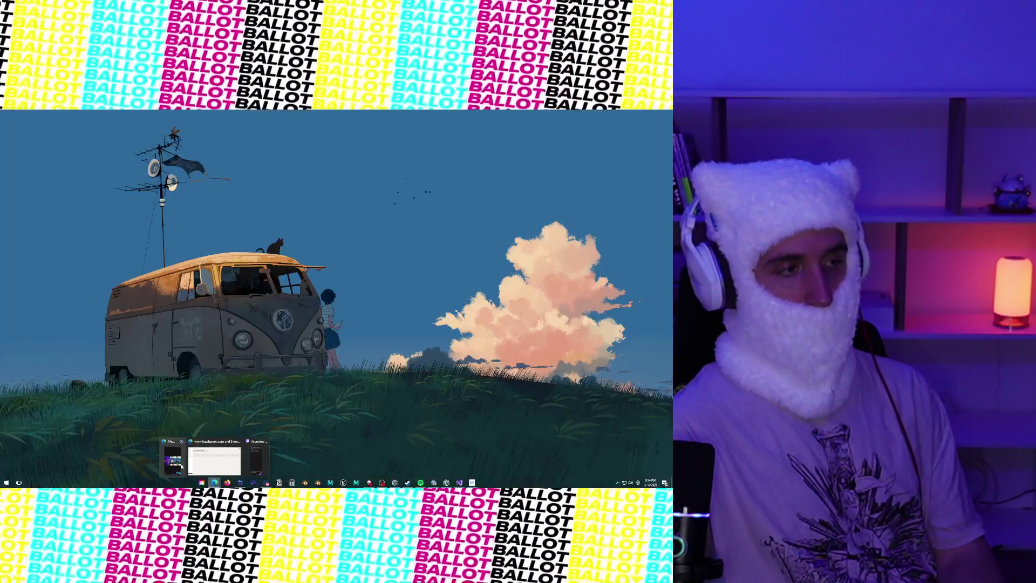
pyautogui.moveTo(181, 466)
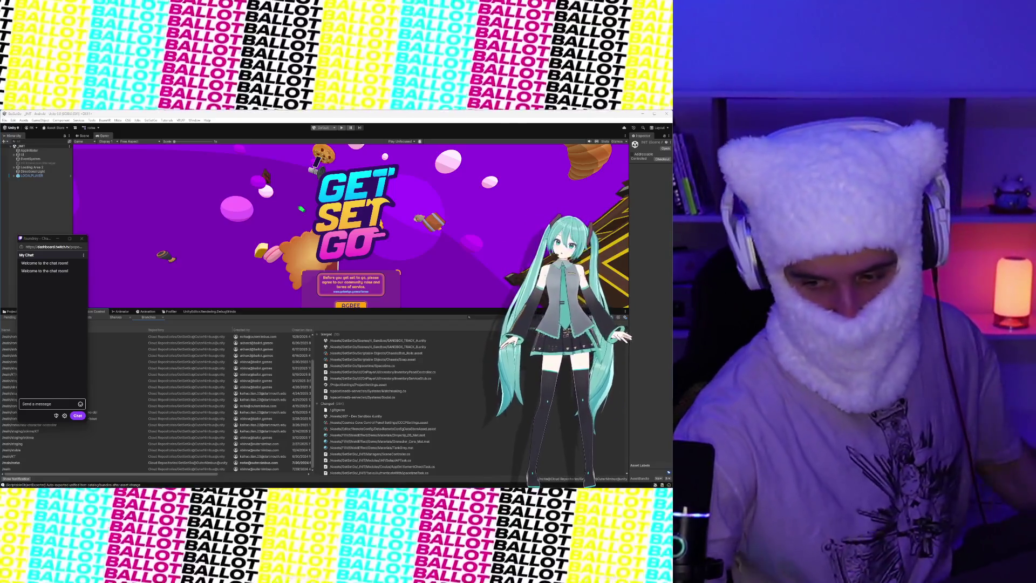
pyautogui.moveTo(647, 489)
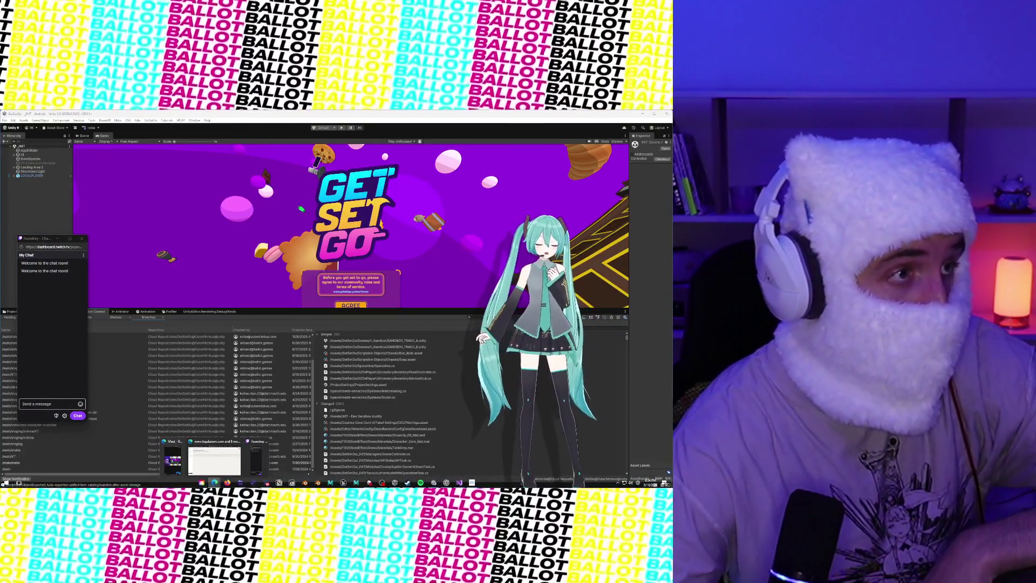
pyautogui.click(256, 459)
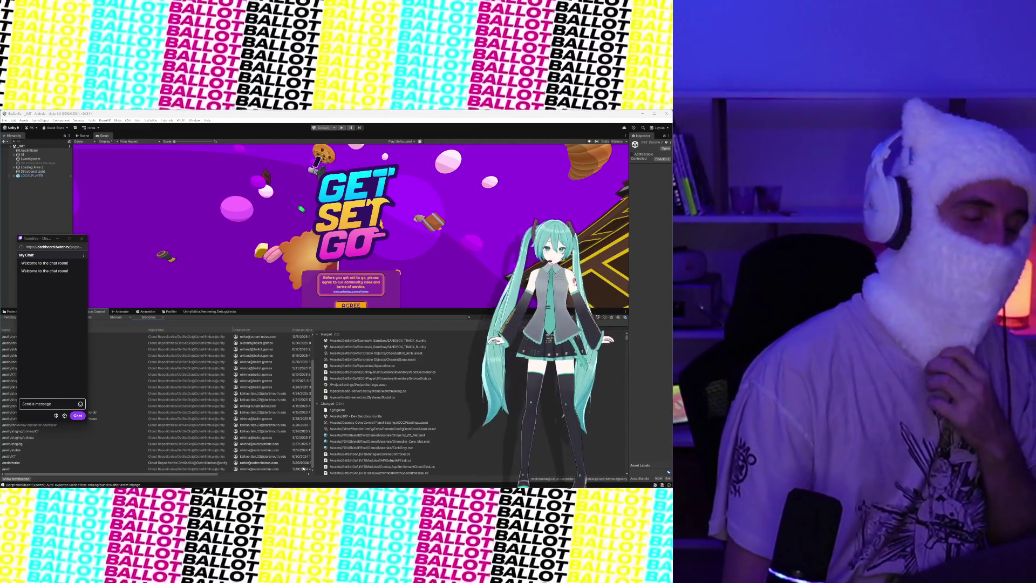
pyautogui.moveTo(334, 479)
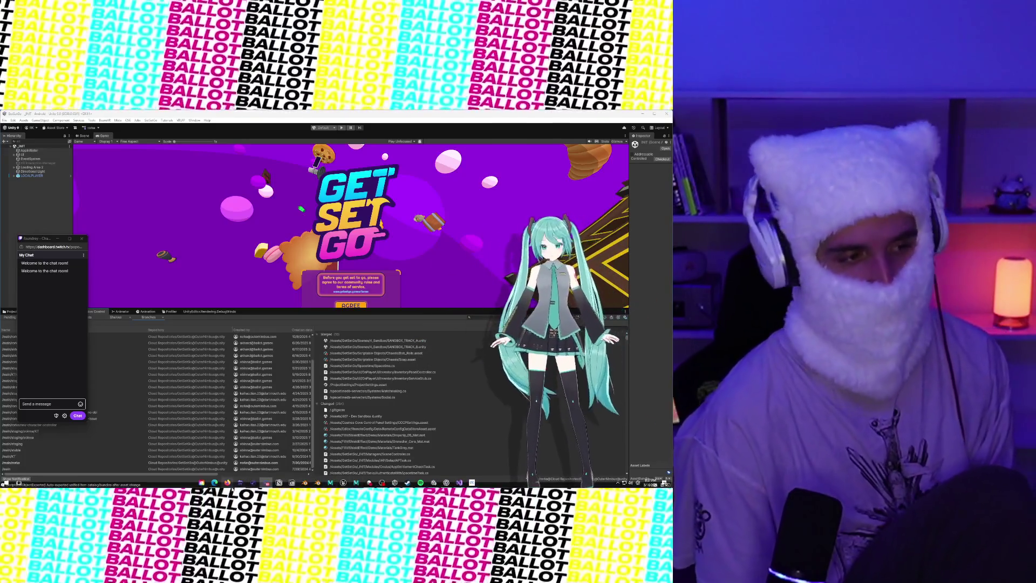
pyautogui.moveTo(212, 489)
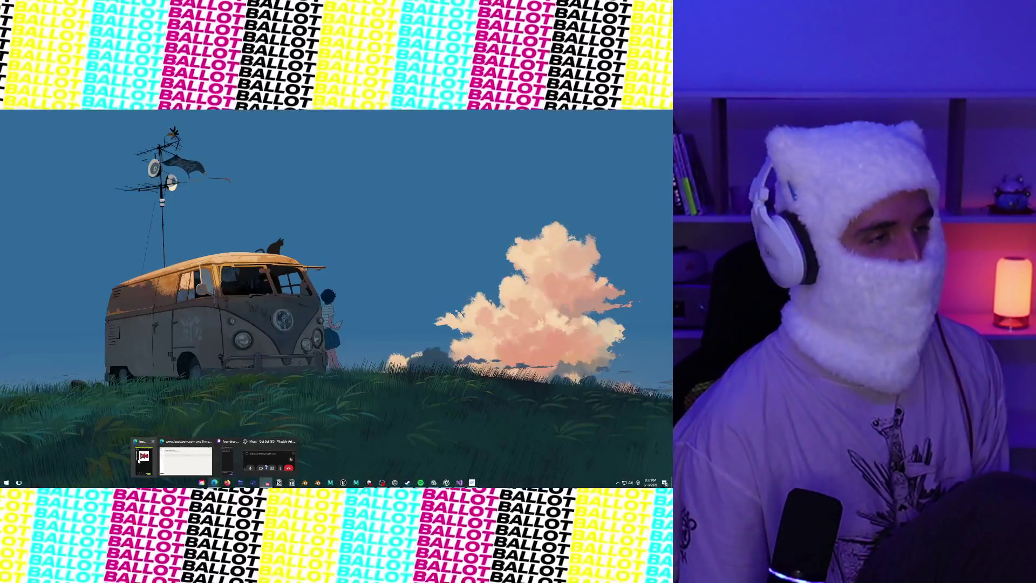
pyautogui.click(138, 459)
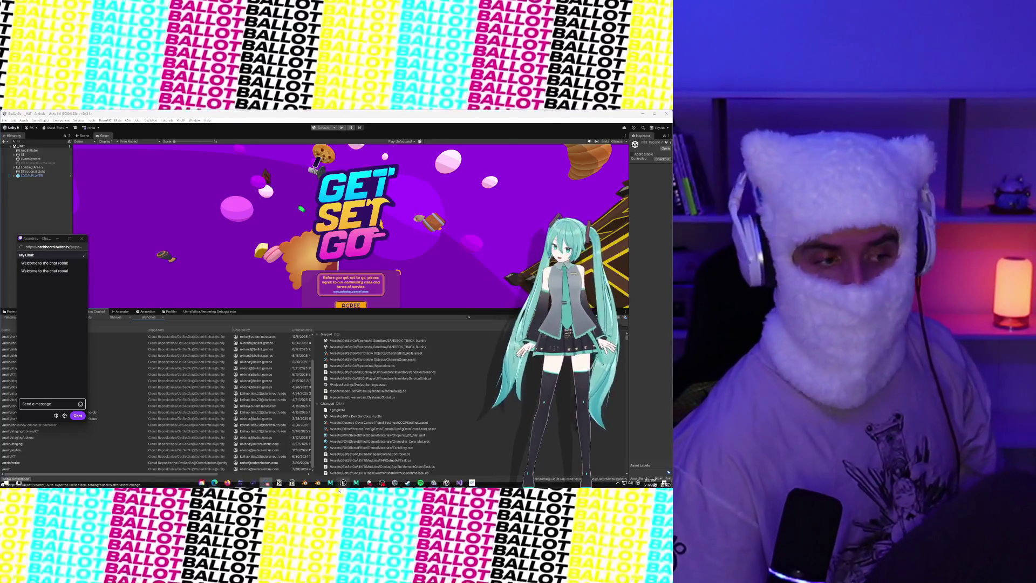
pyautogui.moveTo(215, 483)
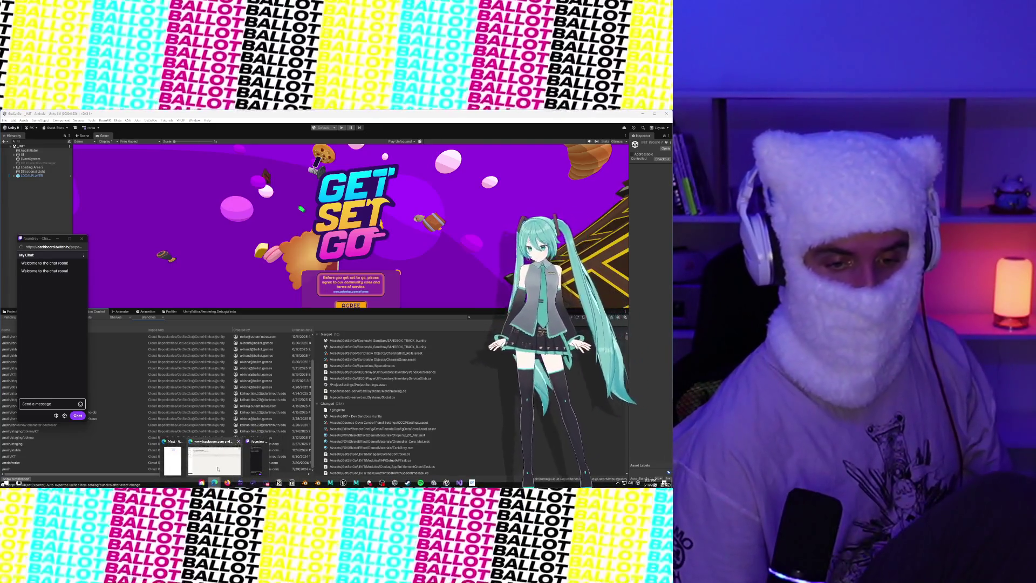
pyautogui.moveTo(172, 465)
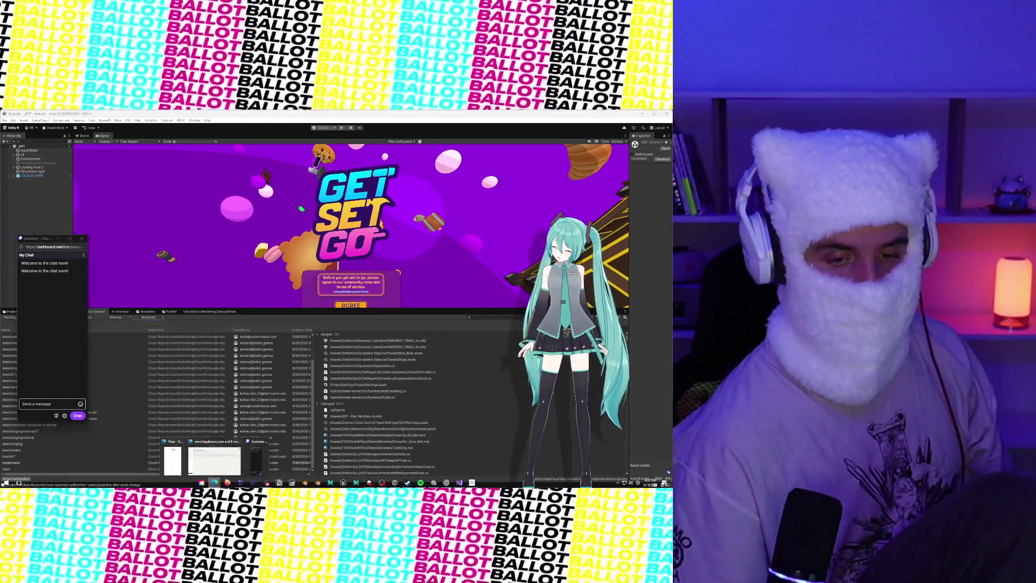
pyautogui.moveTo(254, 452)
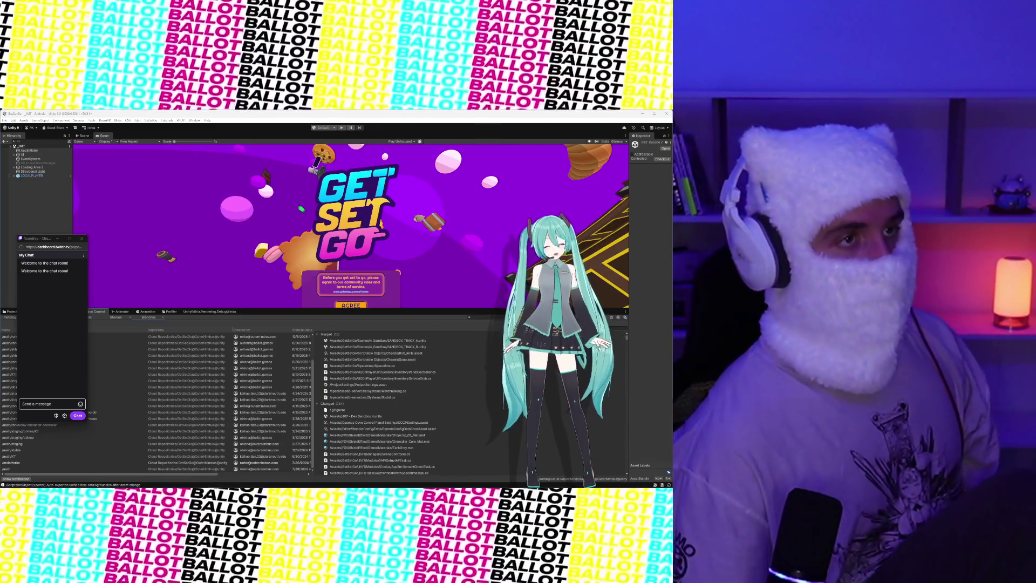
pyautogui.hotkey('alt', 'Tab')
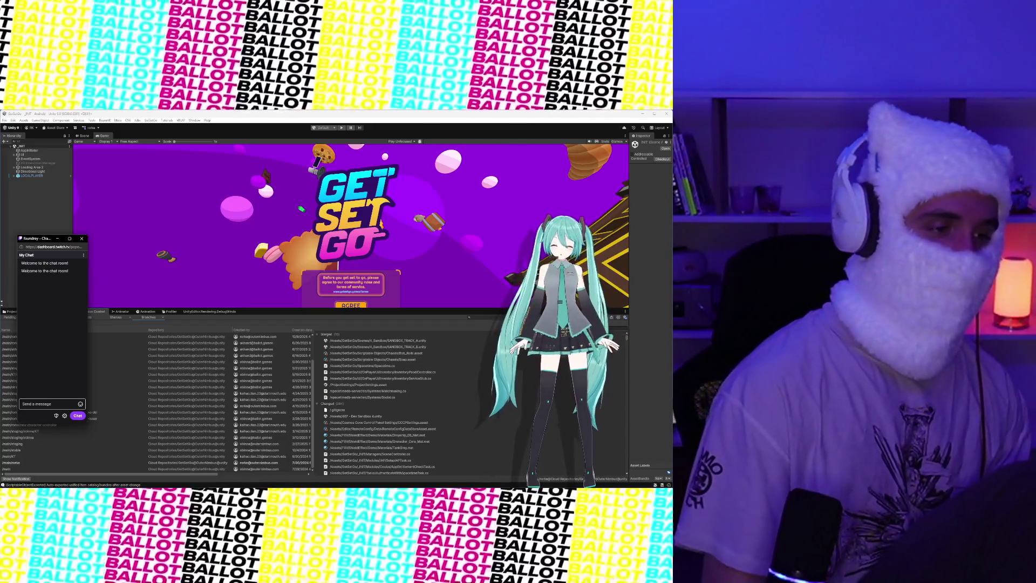
# Dismiss the floating chat window and show the Project window's folders and assets
pyautogui.click(82, 238)
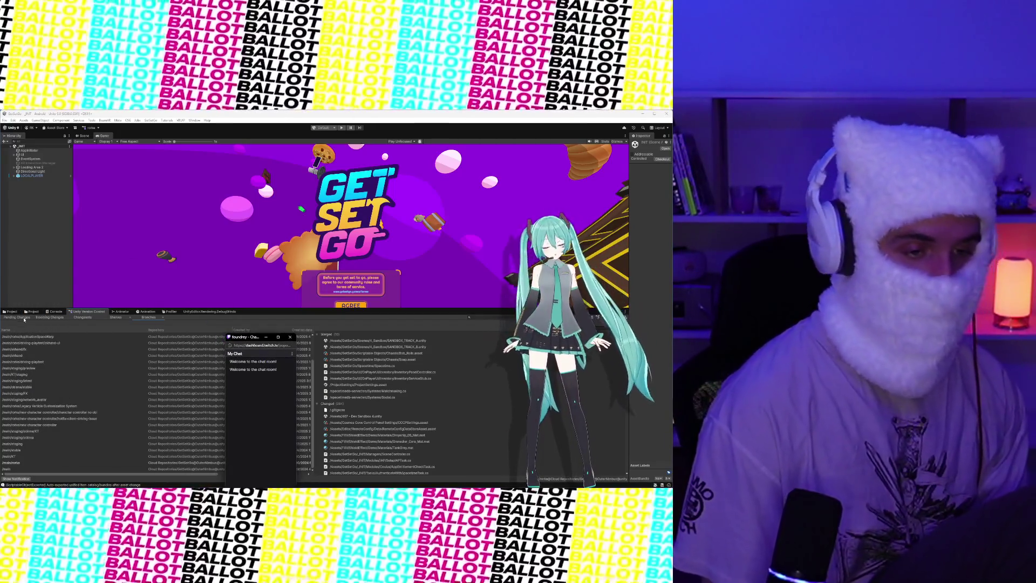
pyautogui.click(16, 311)
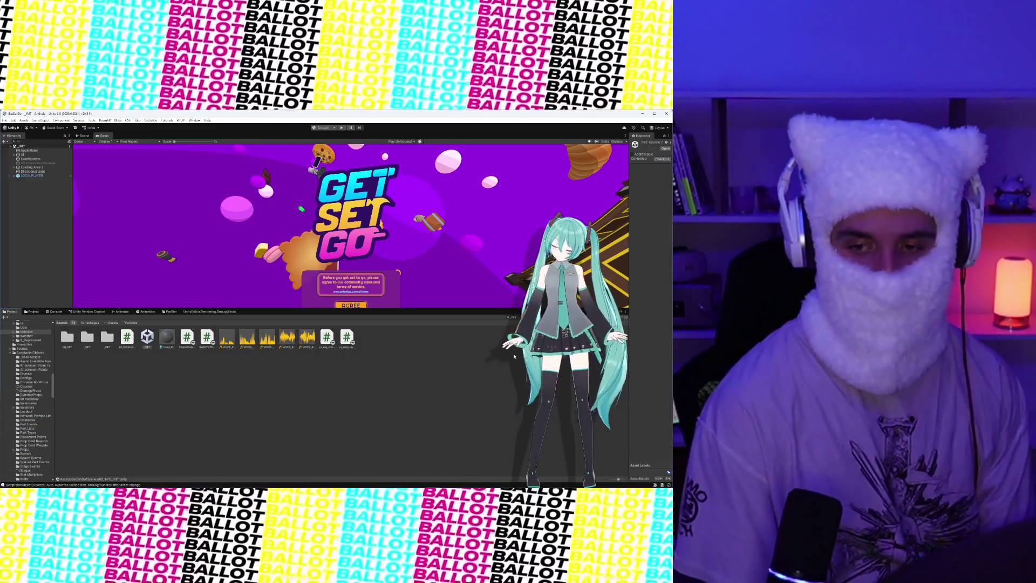
pyautogui.moveTo(562, 348)
pyautogui.mouseDown()
pyautogui.moveTo(548, 348)
pyautogui.moveTo(454, 540)
pyautogui.moveTo(3, 572)
pyautogui.mouseUp()
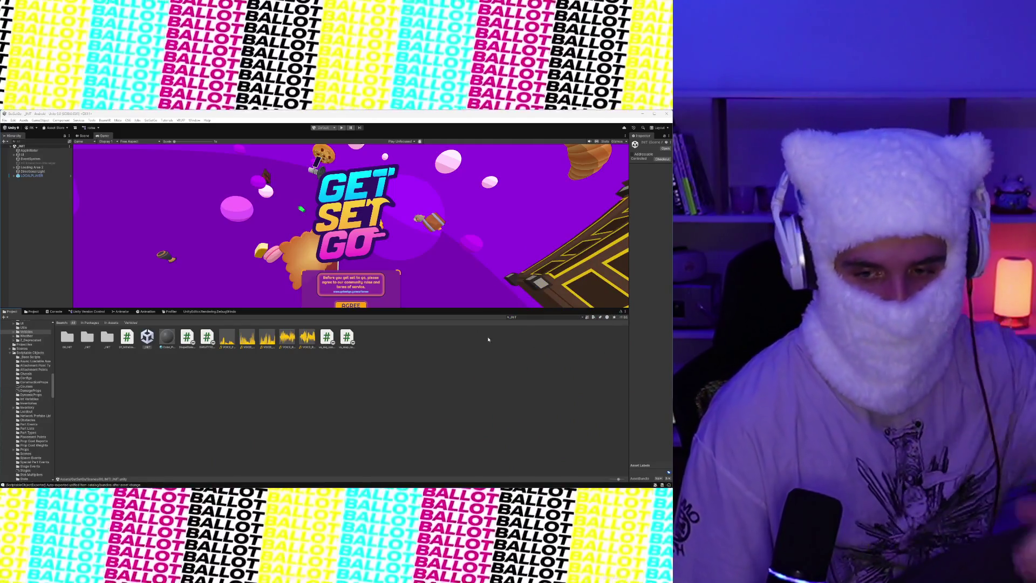
# Search the assets for 'Bunsai' and open the Chassis_Boneco prefab in Prefab Mode
pyautogui.click(524, 317)
pyautogui.write('Bu')
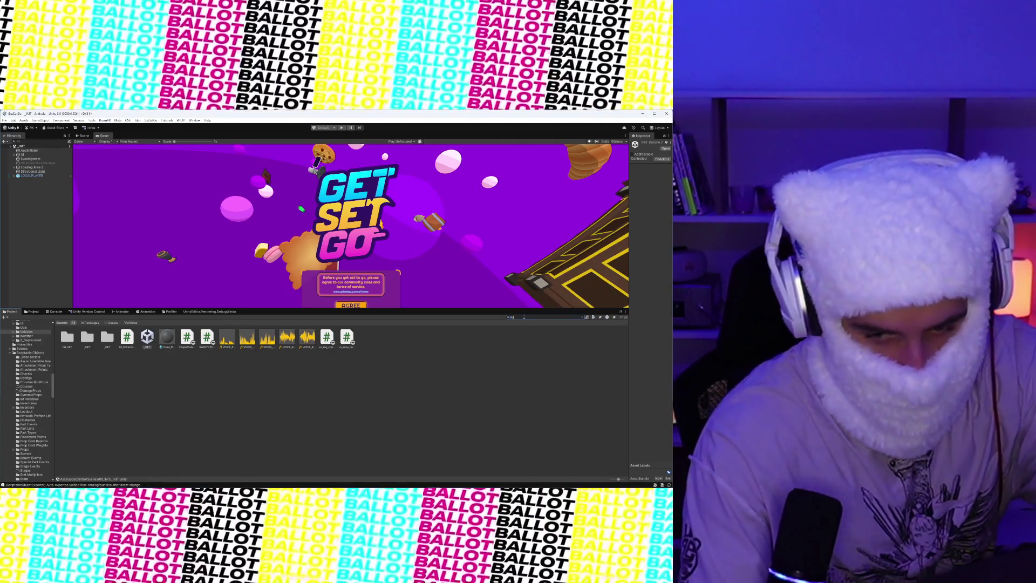
pyautogui.write('nsai')
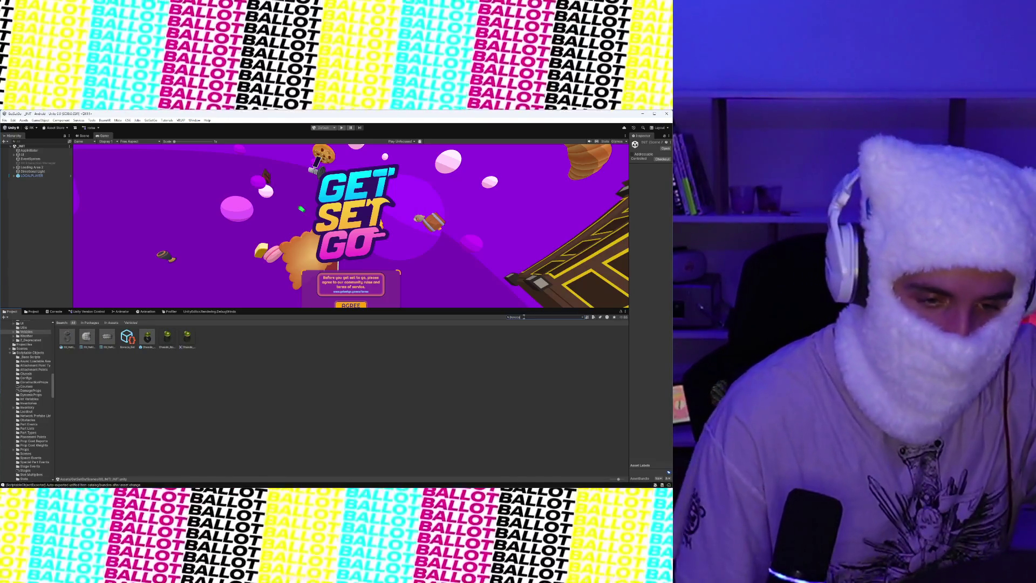
pyautogui.click(147, 337)
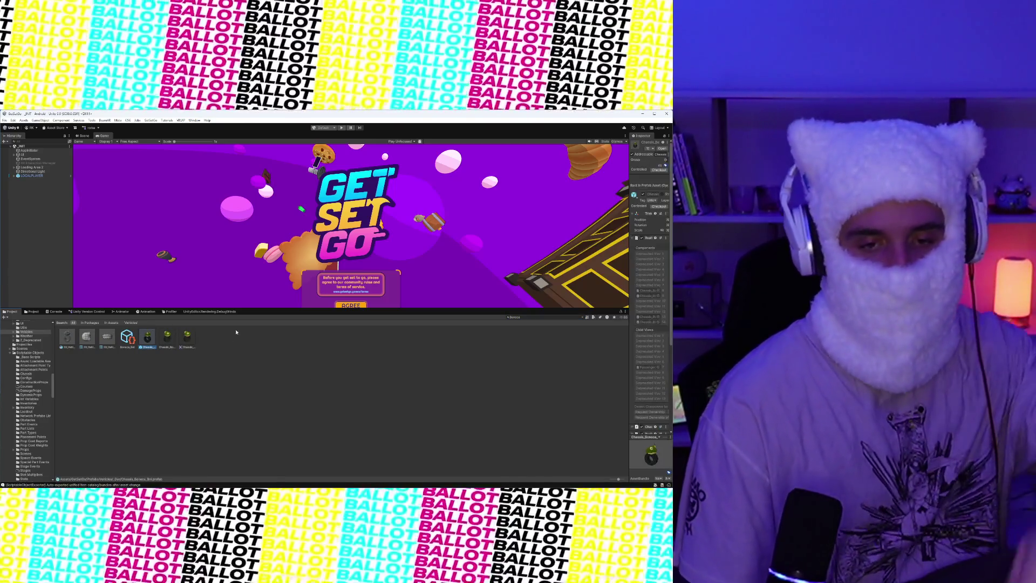
pyautogui.moveTo(324, 311); pyautogui.dragTo(324, 394)
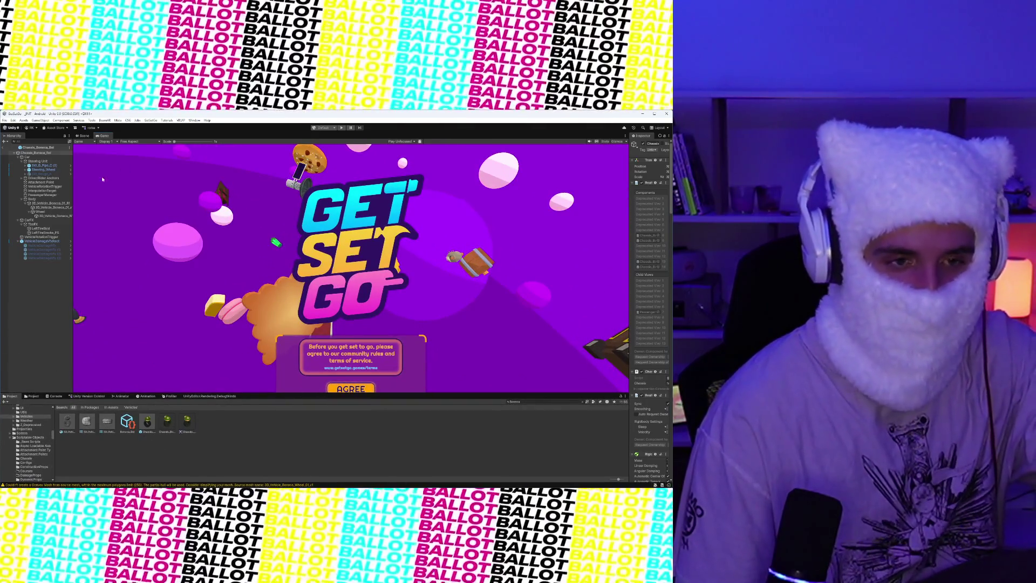
pyautogui.click(85, 136)
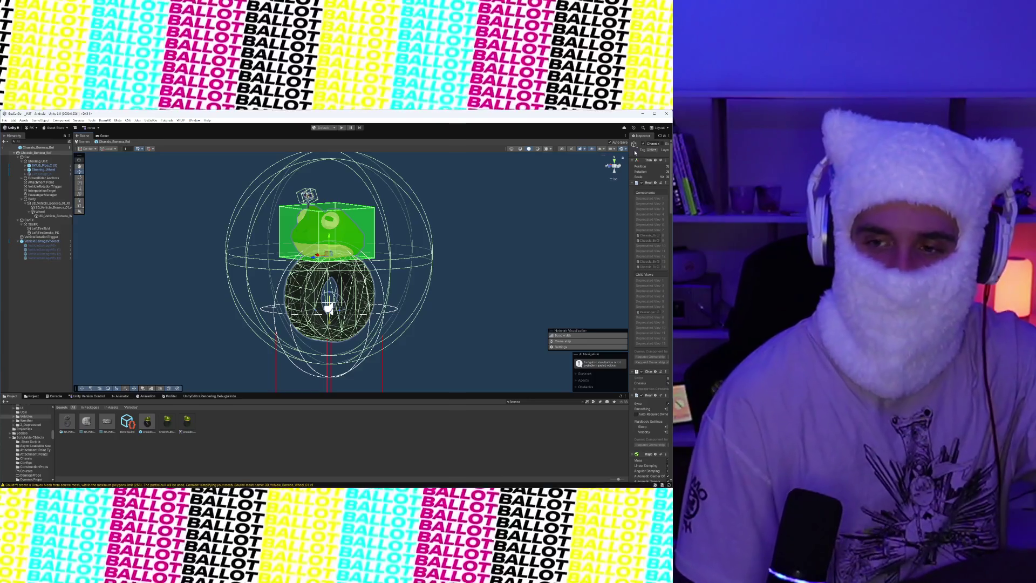
# Turn Gizmos off and view the Chassis_Boneco frog-on-tire from tilted, front and side angles
pyautogui.click(622, 148)
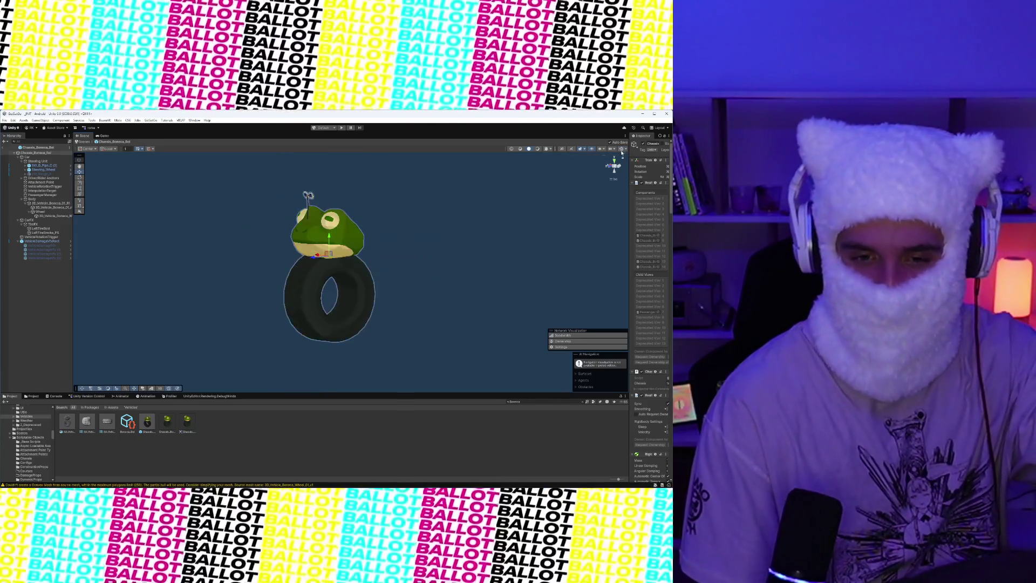
pyautogui.scroll(2, 448, 243)
pyautogui.moveTo(433, 235)
pyautogui.mouseDown()
pyautogui.moveTo(419, 264)
pyautogui.moveTo(382, 245)
pyautogui.moveTo(428, 264)
pyautogui.moveTo(425, 244)
pyautogui.moveTo(409, 254)
pyautogui.mouseUp()
pyautogui.scroll(-5, 413, 308)
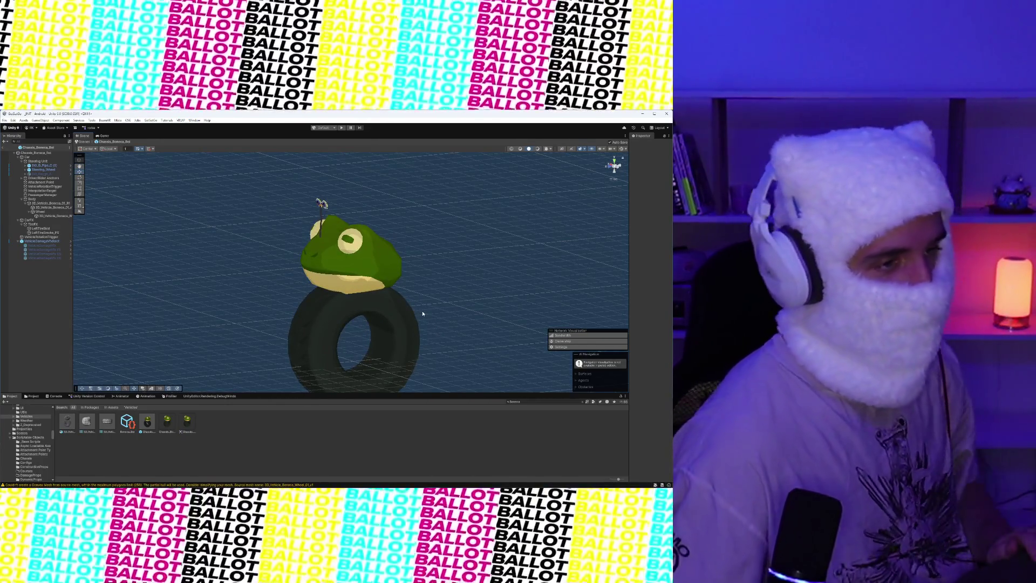
pyautogui.moveTo(470, 291)
pyautogui.mouseDown()
pyautogui.moveTo(297, 271)
pyautogui.moveTo(403, 265)
pyautogui.mouseUp()
pyautogui.moveTo(243, 289)
pyautogui.mouseDown()
pyautogui.moveTo(324, 281)
pyautogui.moveTo(277, 275)
pyautogui.moveTo(324, 250)
pyautogui.moveTo(399, 283)
pyautogui.mouseUp()
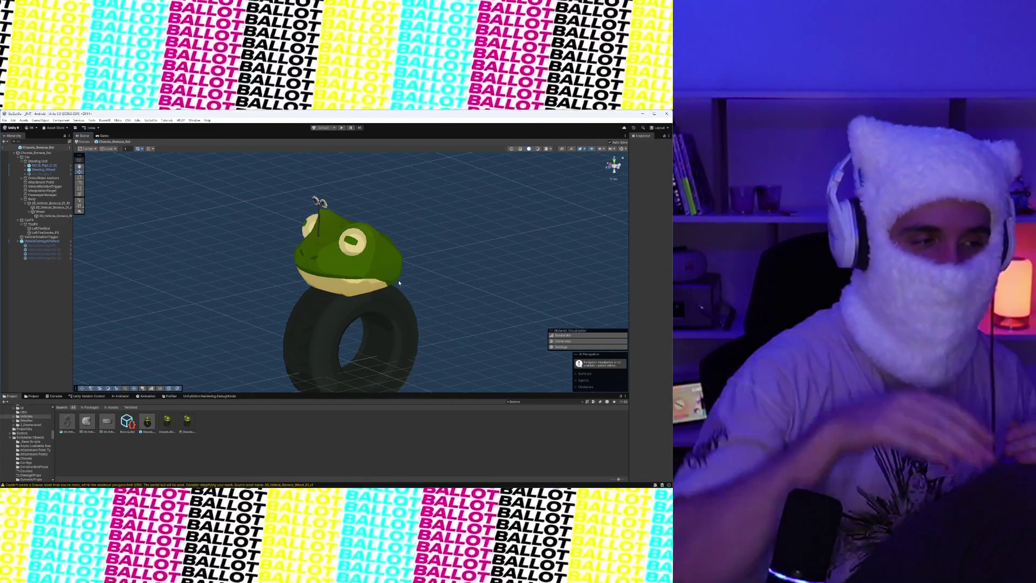
pyautogui.moveTo(400, 283)
pyautogui.mouseDown()
pyautogui.moveTo(422, 264)
pyautogui.moveTo(442, 216)
pyautogui.moveTo(445, 232)
pyautogui.moveTo(431, 236)
pyautogui.moveTo(451, 254)
pyautogui.mouseUp()
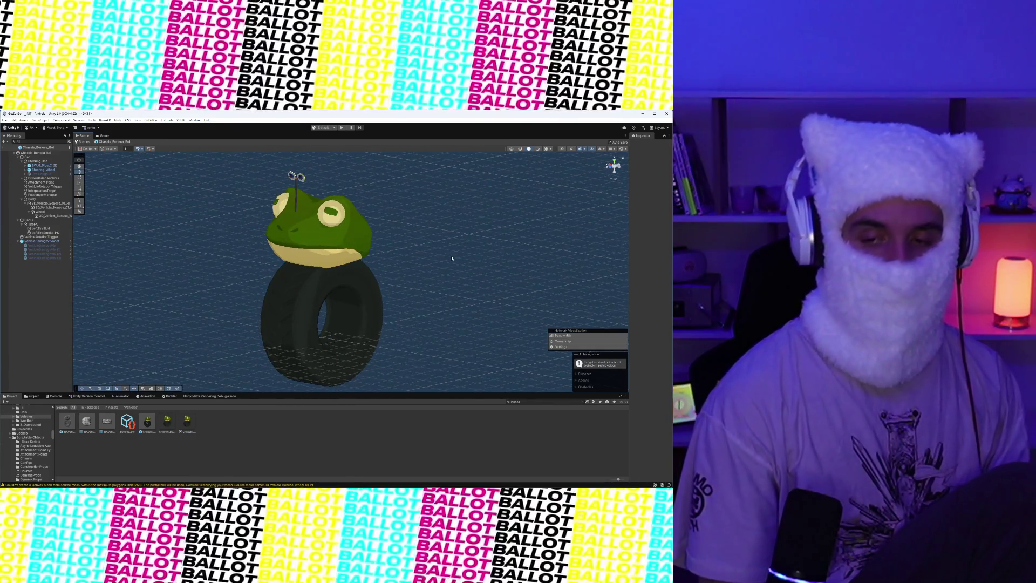
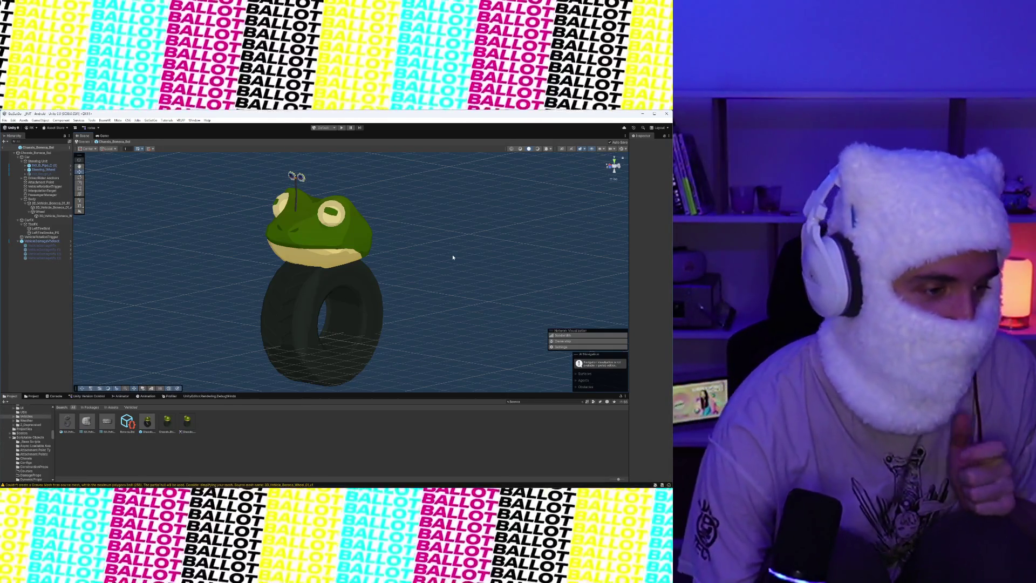
# Search the project assets for Finish Line and open the Finish Line prefab
pyautogui.click(517, 402)
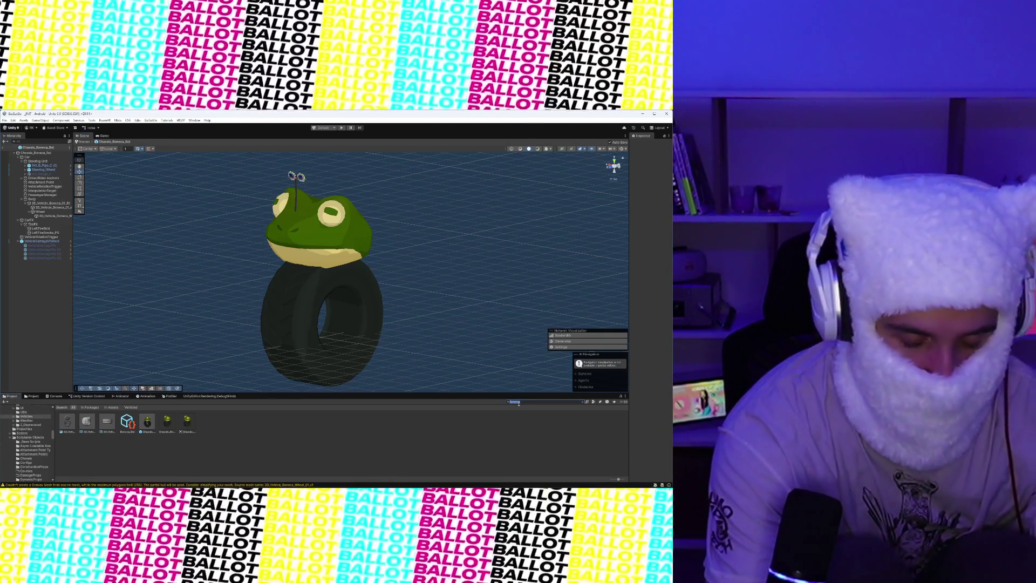
pyautogui.write('Finish Line')
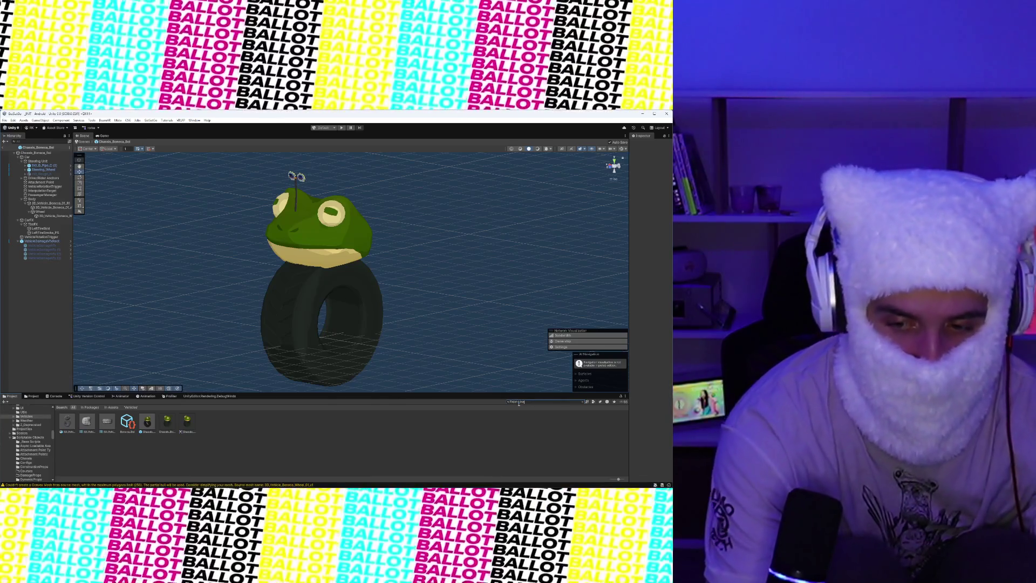
pyautogui.doubleClick(167, 421)
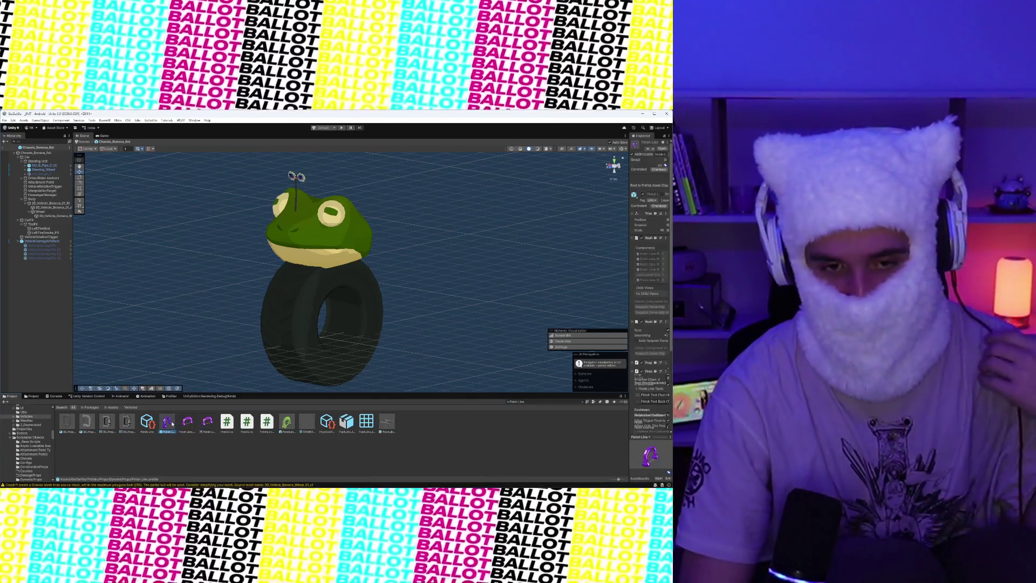
# Zoom in on the arch and orbit from a side view of one leg to a front view of both legs
pyautogui.scroll(4, 522, 278)
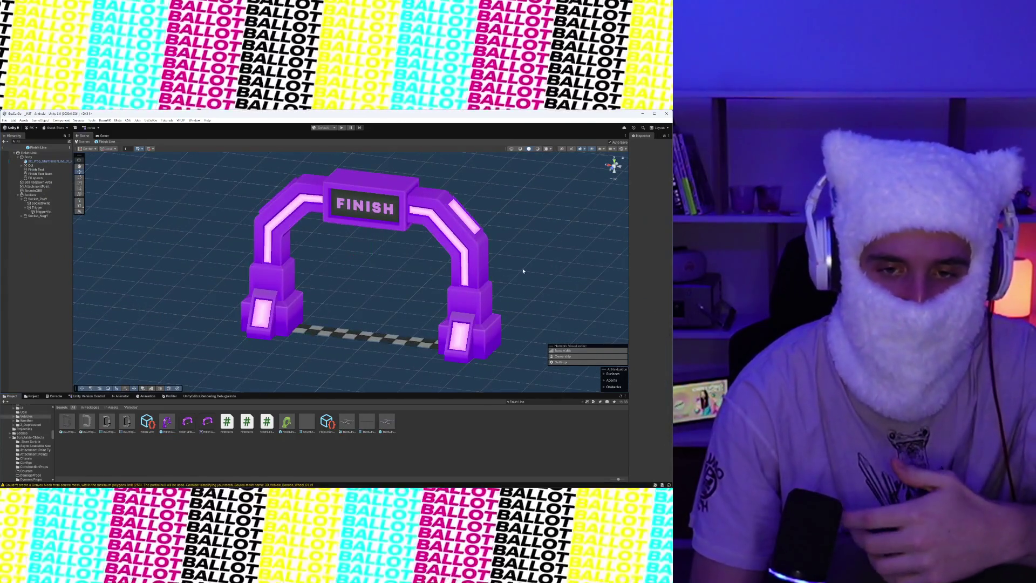
pyautogui.scroll(5, 523, 278)
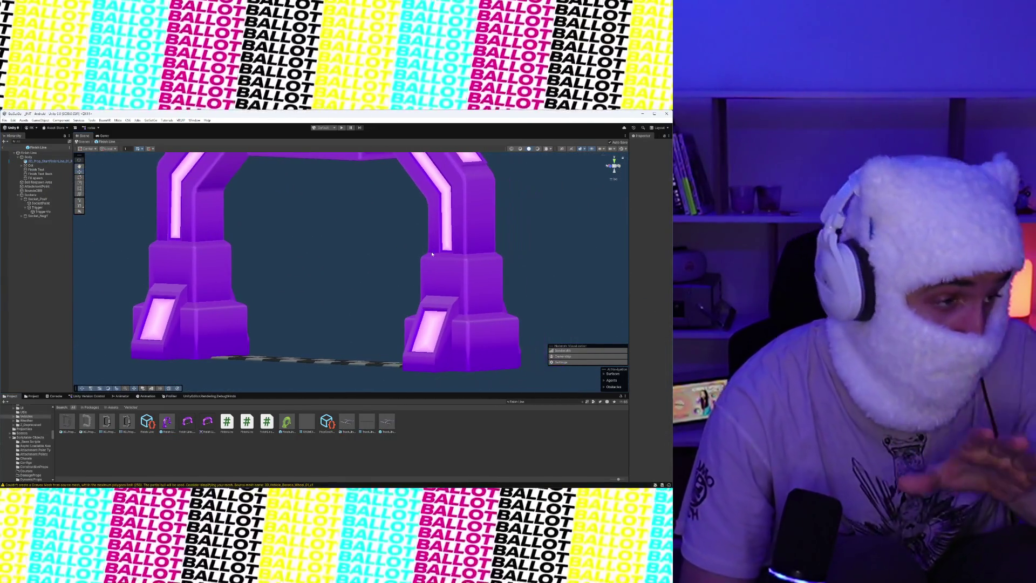
pyautogui.scroll(5, 426, 275)
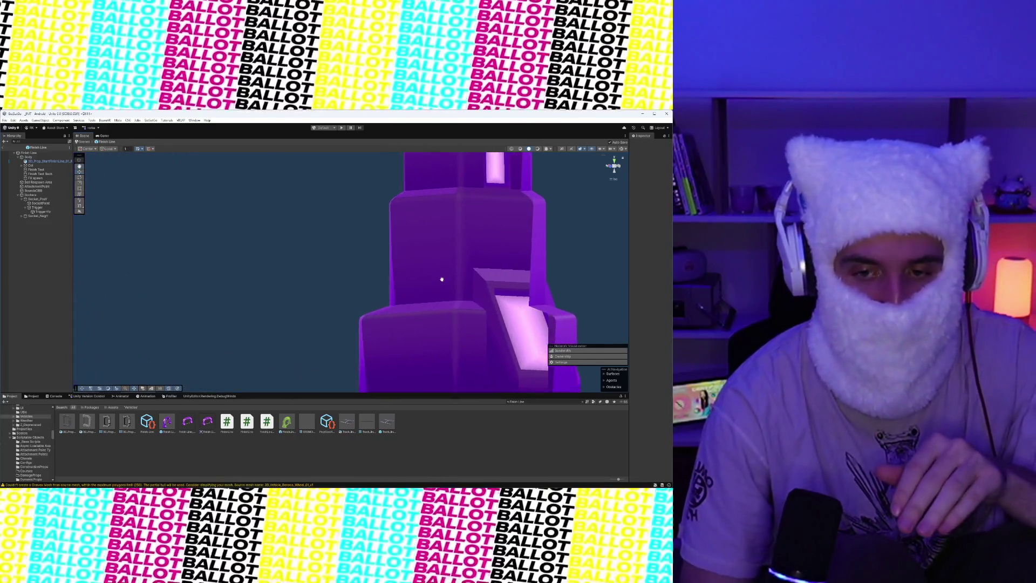
pyautogui.scroll(-3, 444, 280)
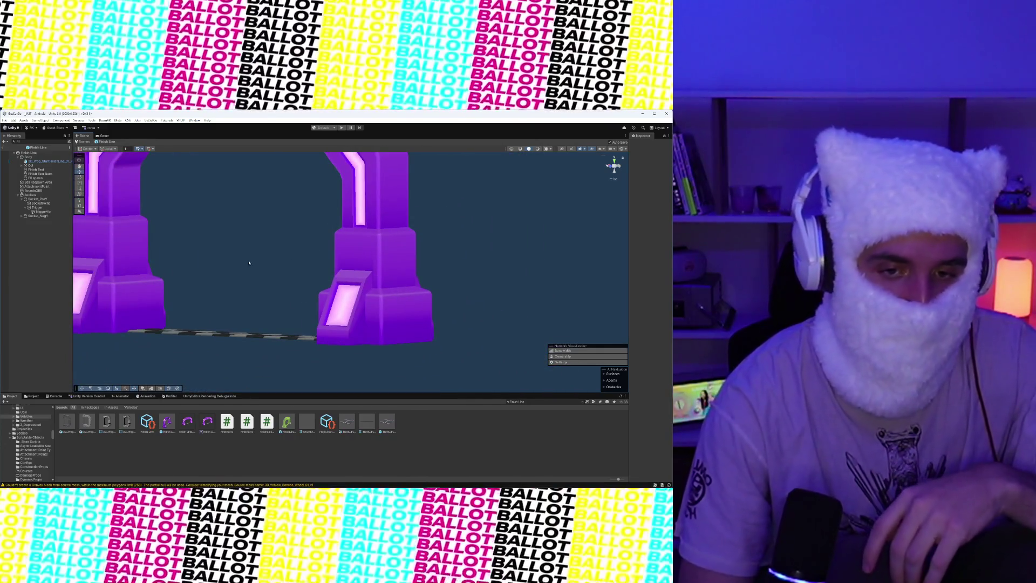
pyautogui.moveTo(422, 276)
pyautogui.mouseDown()
pyautogui.moveTo(334, 273)
pyautogui.moveTo(346, 275)
pyautogui.mouseUp()
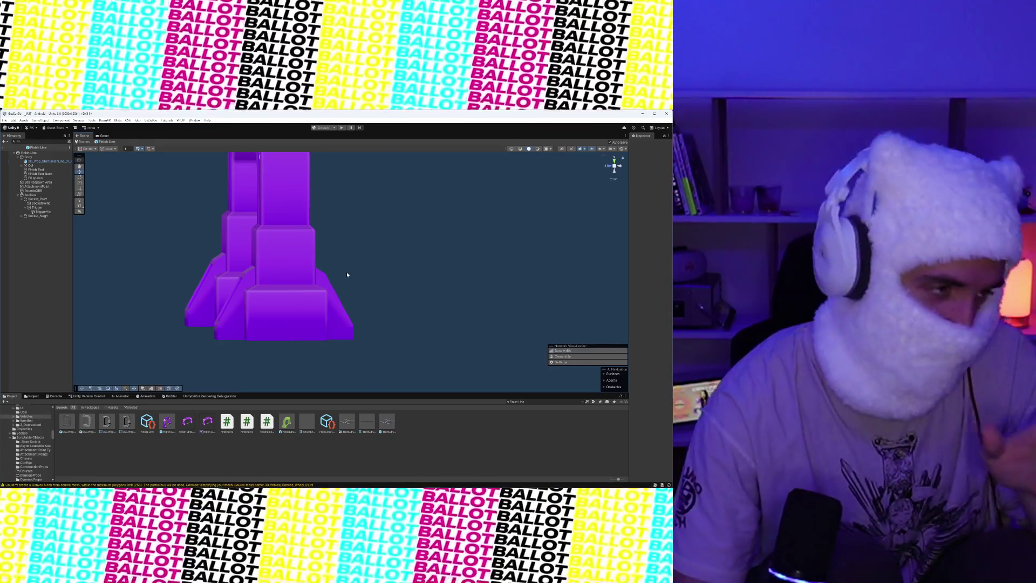
pyautogui.moveTo(347, 275)
pyautogui.mouseDown()
pyautogui.moveTo(421, 271)
pyautogui.moveTo(421, 282)
pyautogui.moveTo(445, 282)
pyautogui.moveTo(408, 279)
pyautogui.mouseUp()
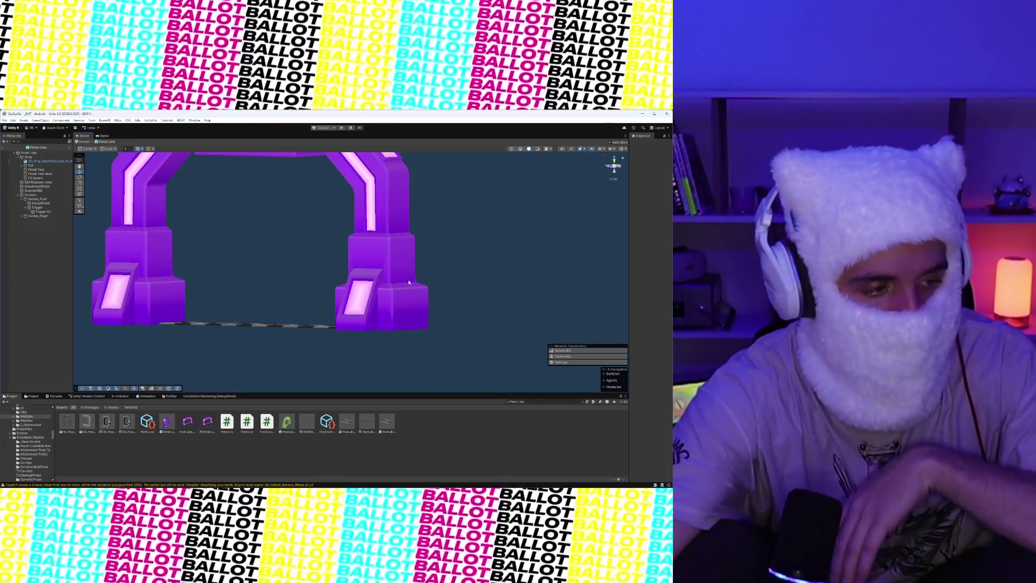
# Orbit from a close side view to a frontal view of the FINISH arch, adjusting zoom
pyautogui.moveTo(200, 292)
pyautogui.mouseDown()
pyautogui.moveTo(273, 282)
pyautogui.moveTo(282, 305)
pyautogui.moveTo(264, 283)
pyautogui.moveTo(333, 302)
pyautogui.mouseUp()
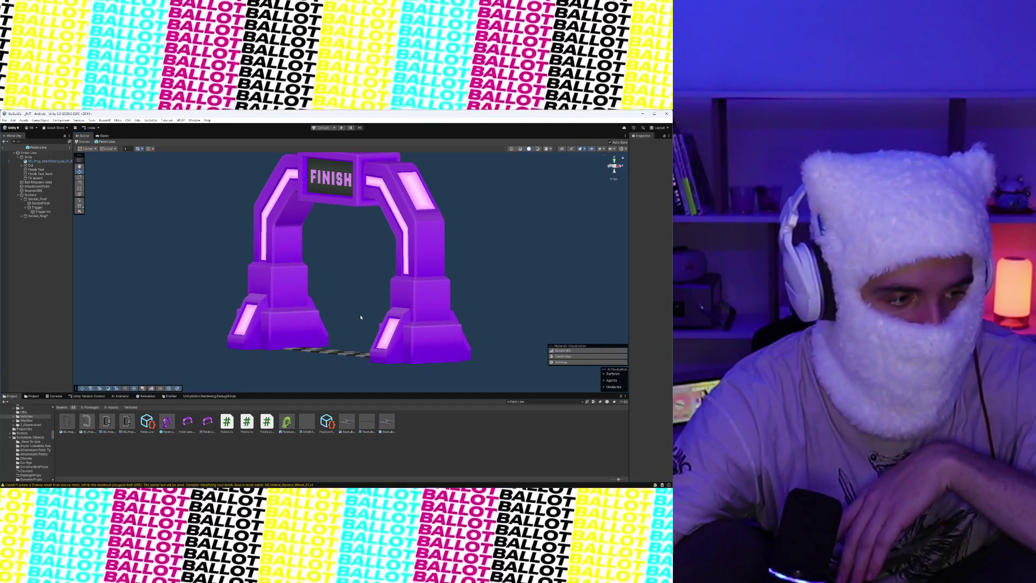
pyautogui.moveTo(369, 319)
pyautogui.mouseDown()
pyautogui.moveTo(423, 314)
pyautogui.moveTo(370, 315)
pyautogui.mouseUp()
pyautogui.scroll(3, 353, 322)
pyautogui.scroll(2, 400, 325)
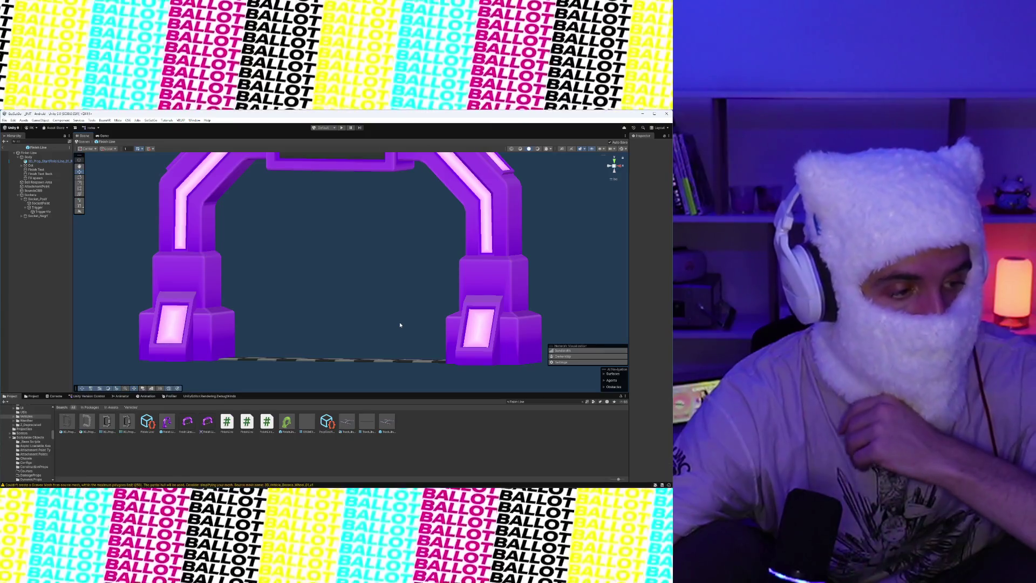
pyautogui.scroll(-2, 401, 328)
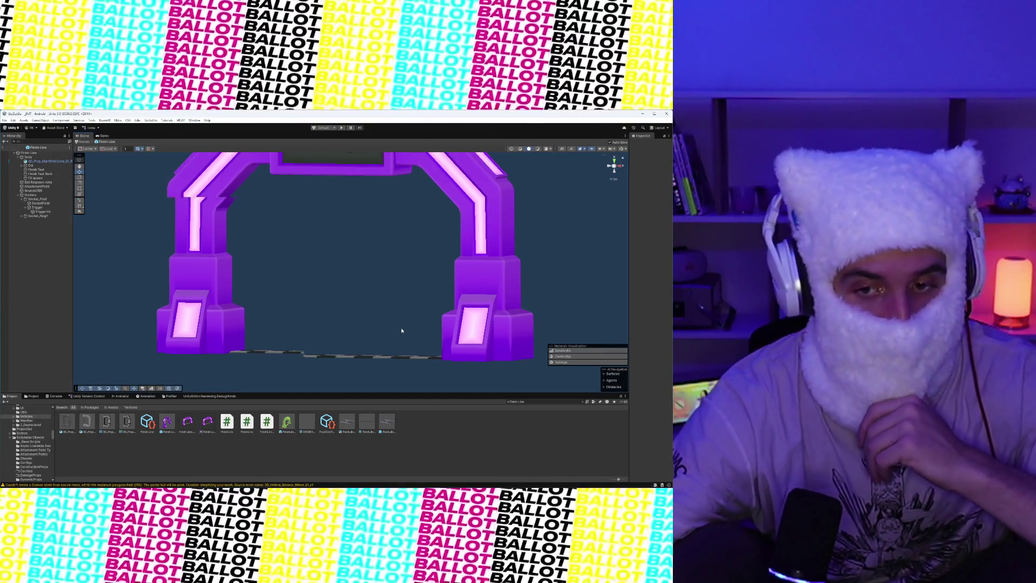
# View the arch from an elevated angle, then lower and pan, ending on an angled side view
pyautogui.moveTo(418, 305); pyautogui.dragTo(402, 331)
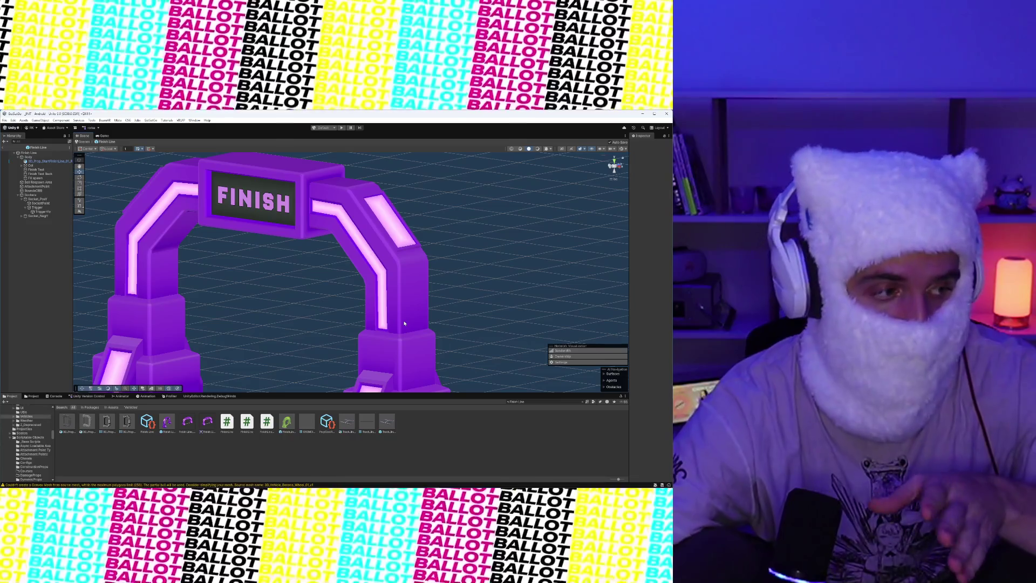
pyautogui.moveTo(404, 323); pyautogui.dragTo(403, 274)
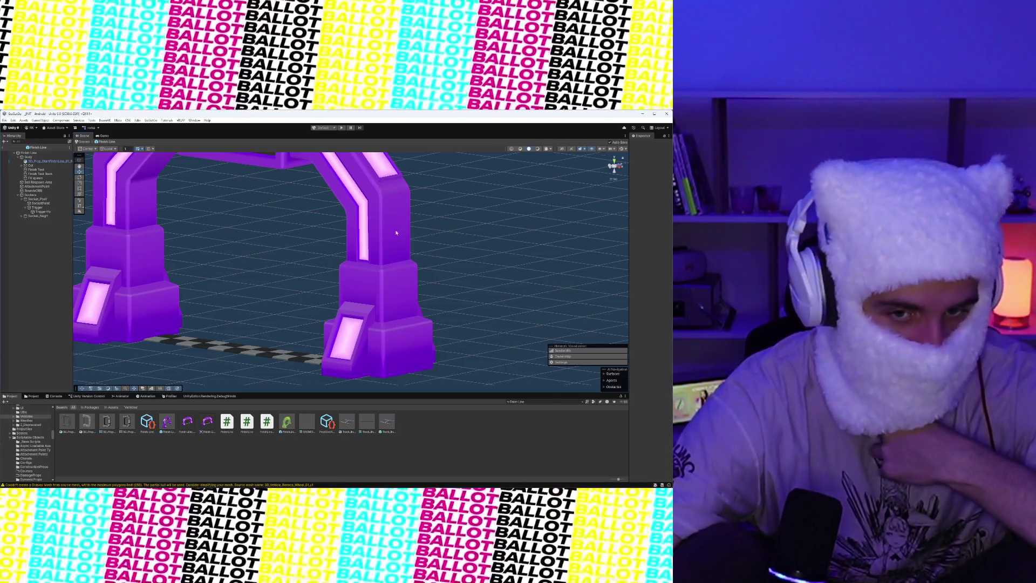
pyautogui.moveTo(251, 313); pyautogui.dragTo(362, 309)
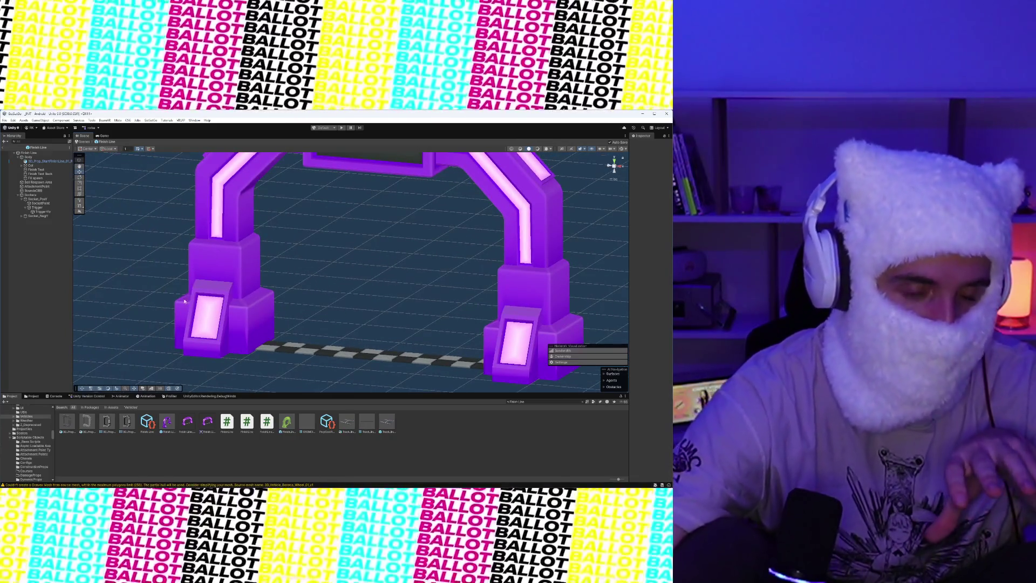
pyautogui.moveTo(184, 301); pyautogui.dragTo(279, 312)
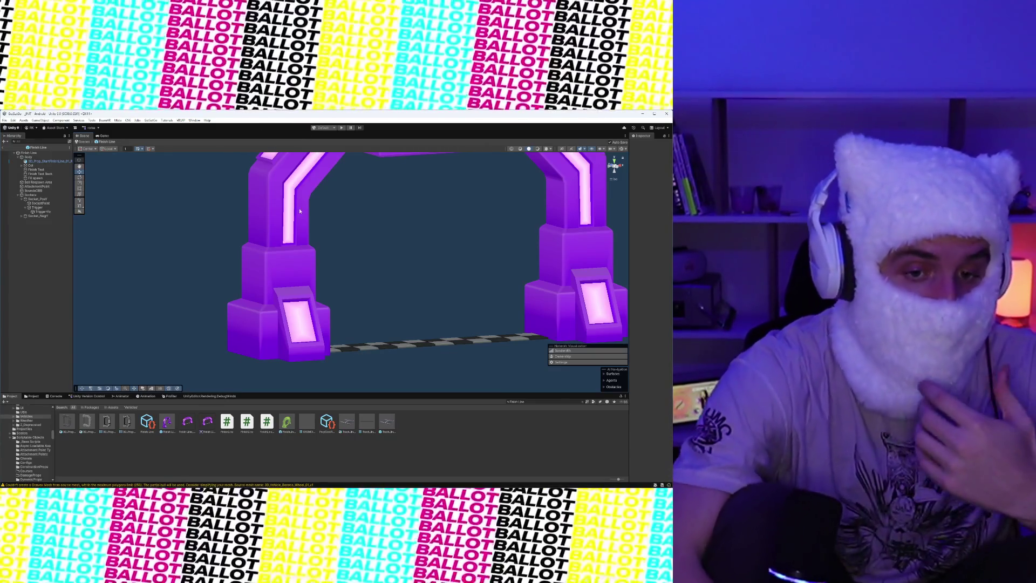
pyautogui.scroll(-2, 302, 208)
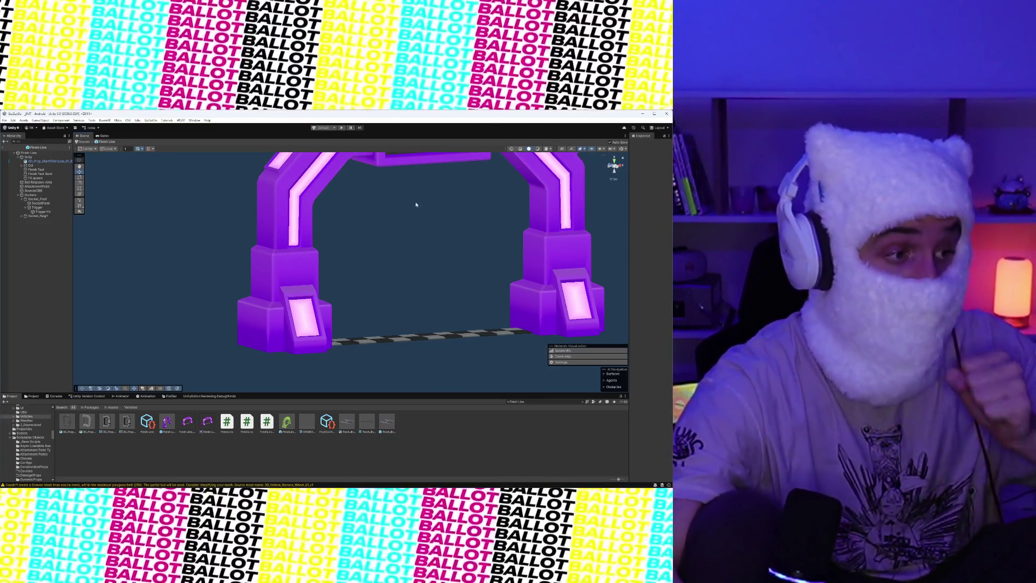
pyautogui.moveTo(397, 208)
pyautogui.mouseDown()
pyautogui.moveTo(363, 221)
pyautogui.moveTo(392, 227)
pyautogui.moveTo(335, 247)
pyautogui.moveTo(351, 240)
pyautogui.mouseUp()
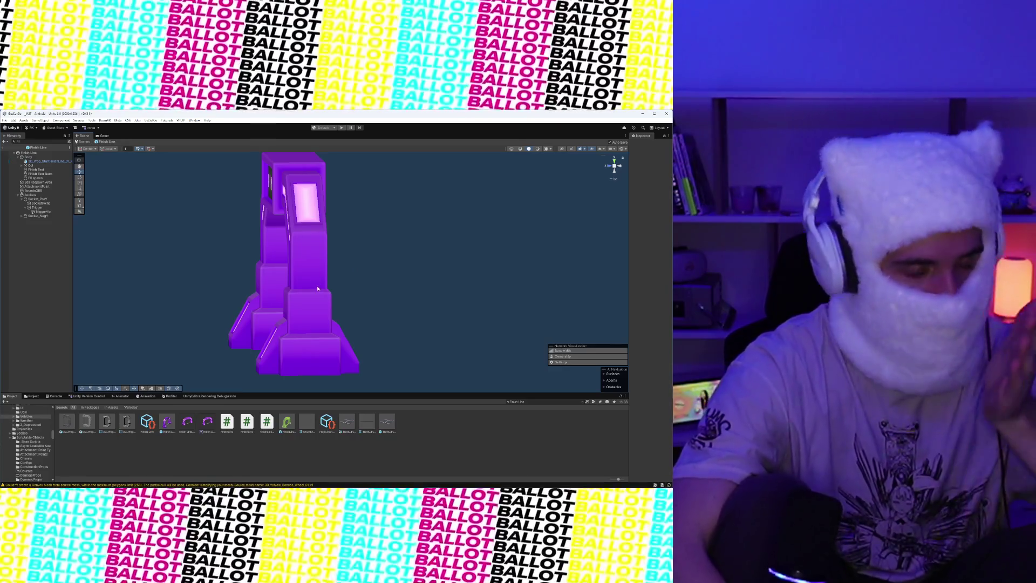
# Frame the whole FINISH arch in a three-quarter view and filter project assets by 'golf ball'
pyautogui.moveTo(340, 214); pyautogui.dragTo(340, 216)
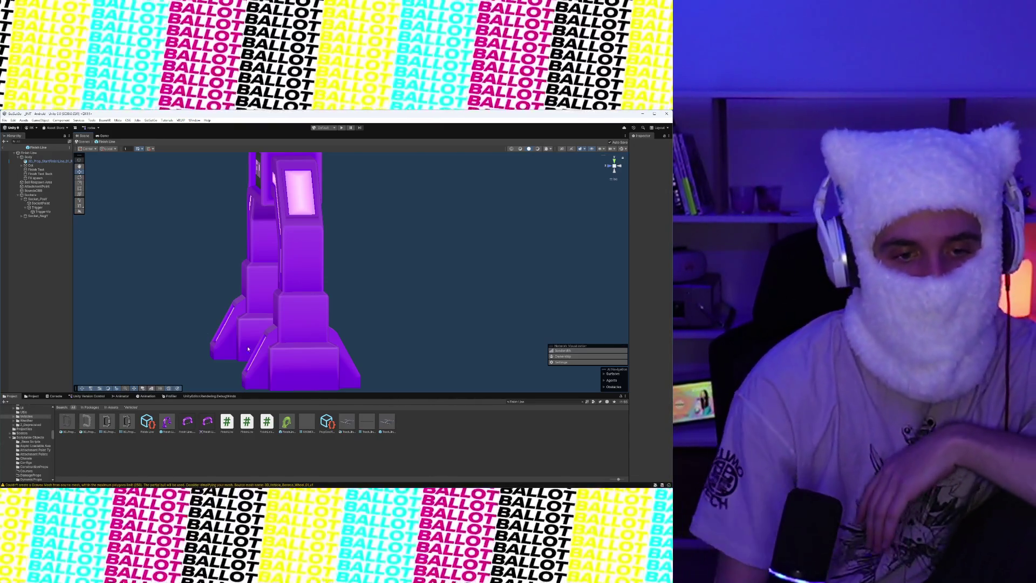
pyautogui.moveTo(322, 286); pyautogui.dragTo(312, 272)
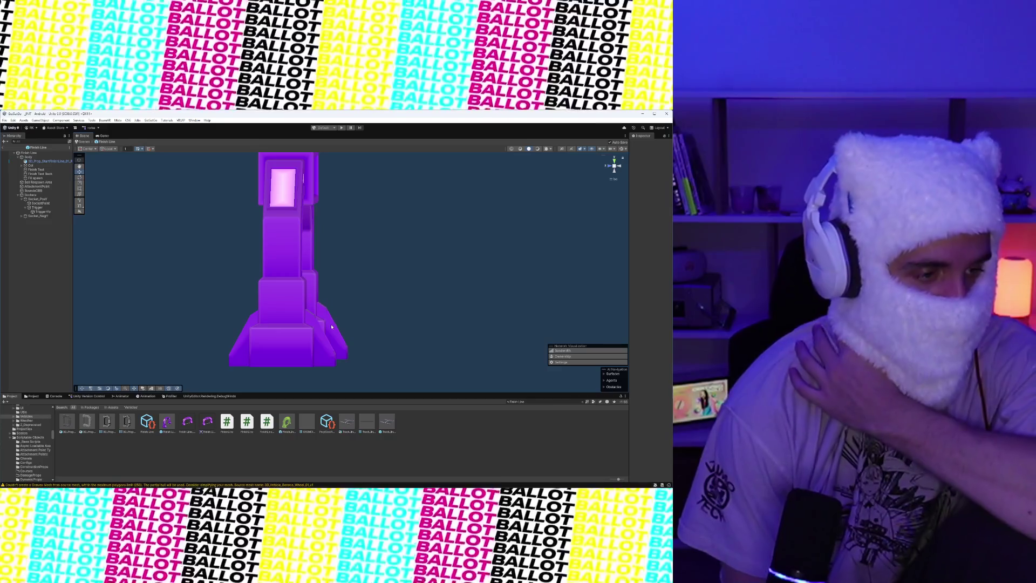
pyautogui.moveTo(332, 327)
pyautogui.mouseDown()
pyautogui.moveTo(291, 253)
pyautogui.moveTo(358, 247)
pyautogui.moveTo(208, 242)
pyautogui.moveTo(365, 251)
pyautogui.mouseUp()
pyautogui.scroll(-5, 365, 251)
pyautogui.moveTo(451, 261)
pyautogui.mouseDown()
pyautogui.moveTo(302, 271)
pyautogui.moveTo(318, 277)
pyautogui.moveTo(351, 261)
pyautogui.moveTo(384, 272)
pyautogui.mouseUp()
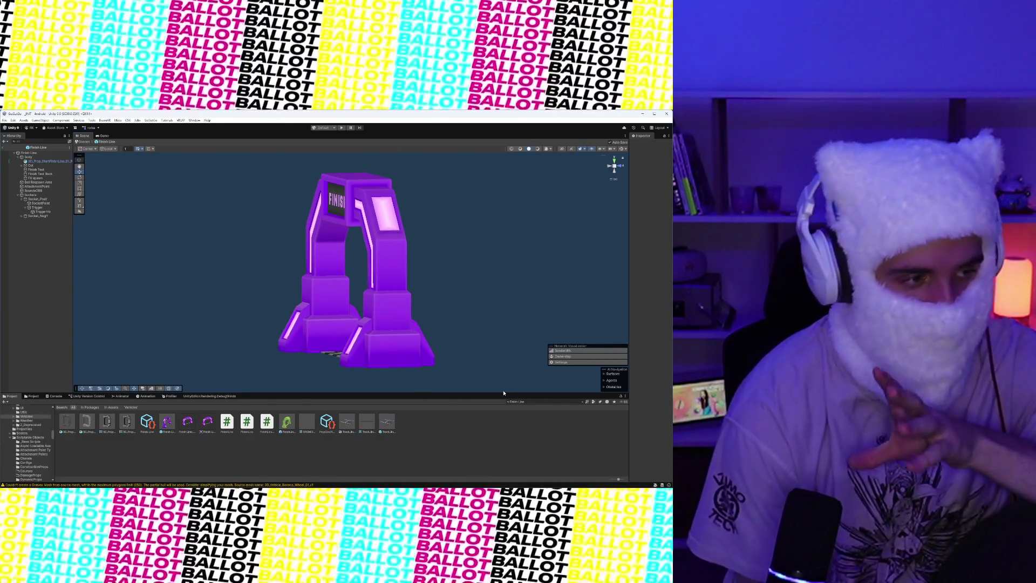
pyautogui.click(518, 402)
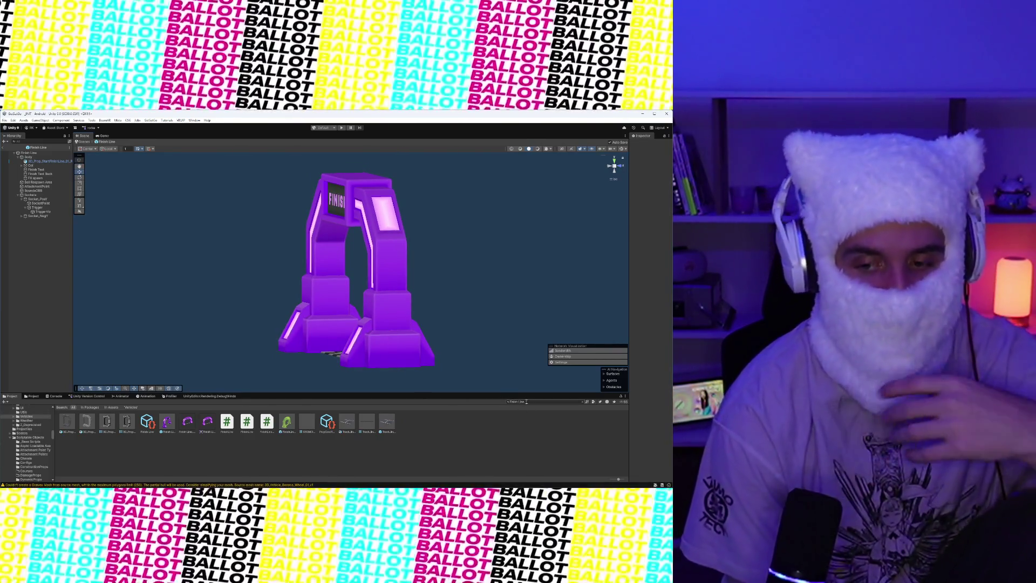
pyautogui.write('golf ball')
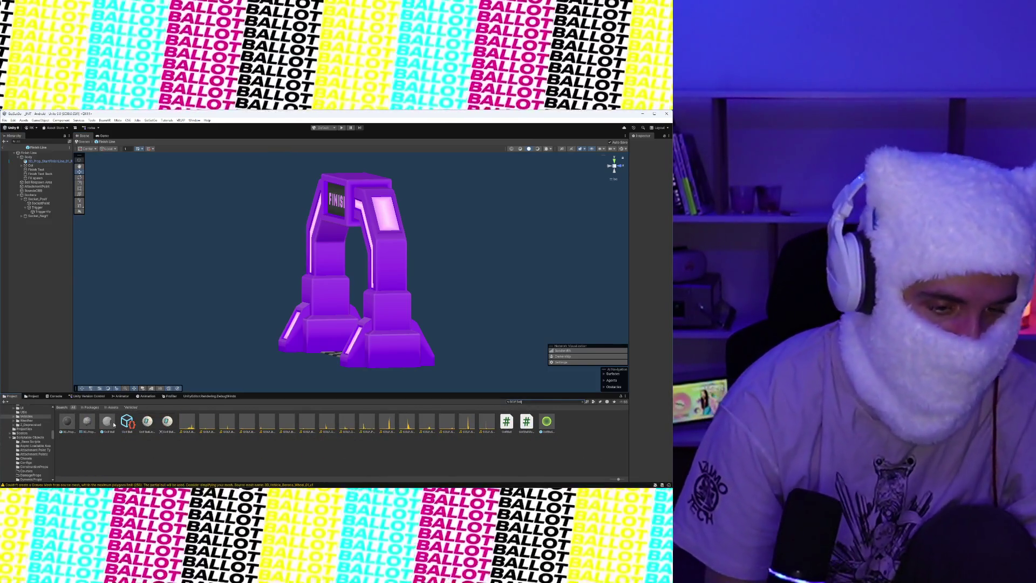
# Open the Golf Ball prefab, clear the selection and orbit around the ball
pyautogui.doubleClick(110, 423)
pyautogui.rightClick(475, 249)
pyautogui.click(485, 196)
pyautogui.moveTo(485, 197)
pyautogui.mouseDown()
pyautogui.moveTo(405, 317)
pyautogui.moveTo(455, 364)
pyautogui.moveTo(308, 282)
pyautogui.moveTo(430, 280)
pyautogui.moveTo(430, 322)
pyautogui.moveTo(407, 295)
pyautogui.moveTo(394, 298)
pyautogui.mouseUp()
pyautogui.scroll(-3, 405, 316)
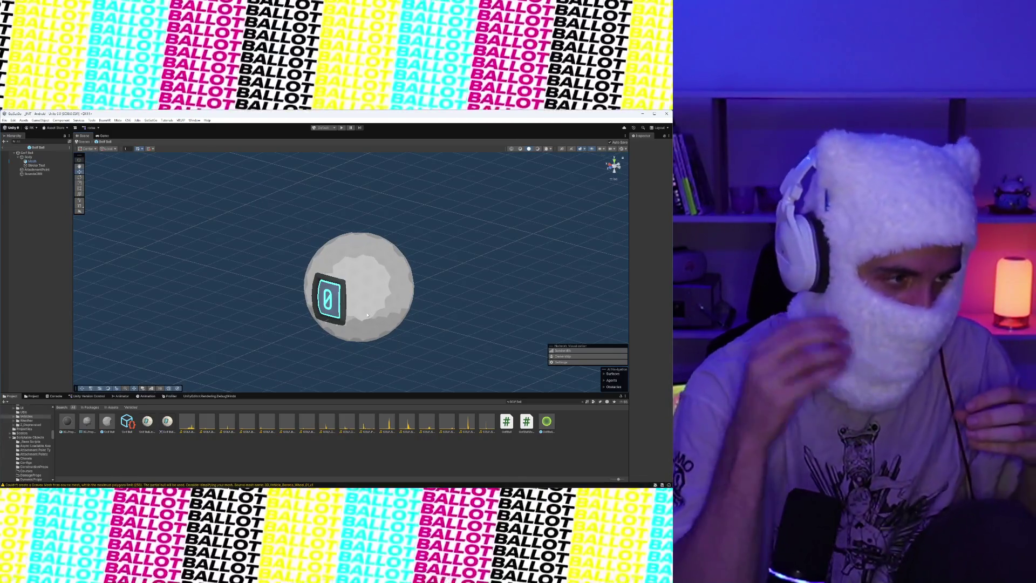
# Turn the ball so its cyan 0 display faces forward over the grid, then start a new asset search
pyautogui.scroll(8, 392, 301)
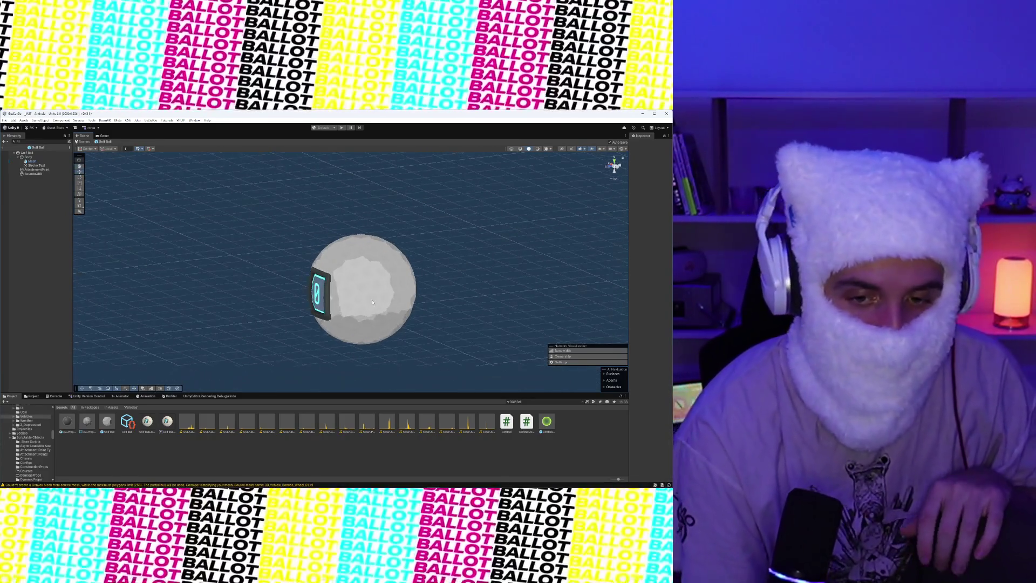
pyautogui.moveTo(419, 274); pyautogui.dragTo(321, 215)
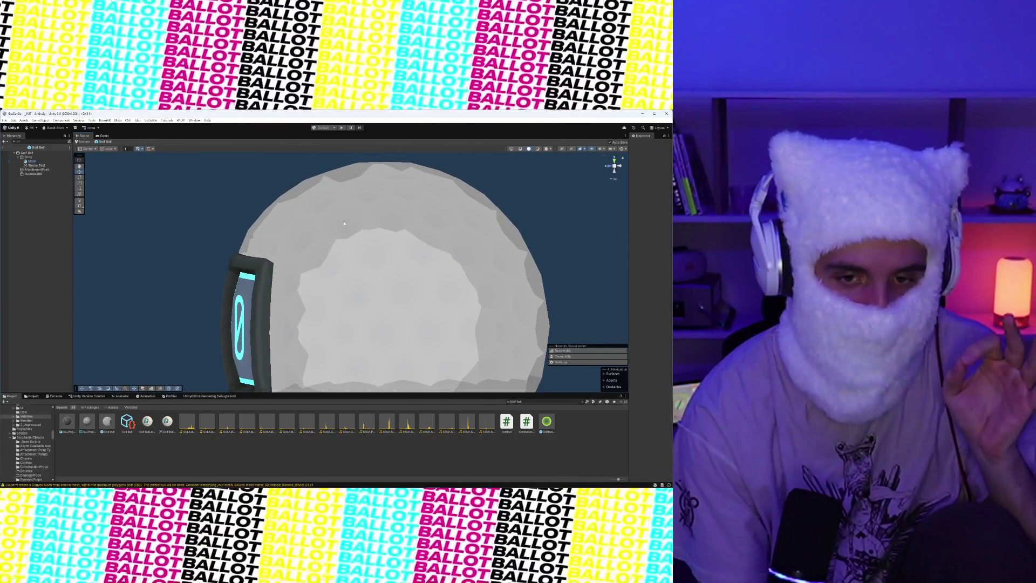
pyautogui.moveTo(344, 236)
pyautogui.mouseDown()
pyautogui.moveTo(382, 293)
pyautogui.moveTo(444, 231)
pyautogui.mouseUp()
pyautogui.scroll(-5, 381, 292)
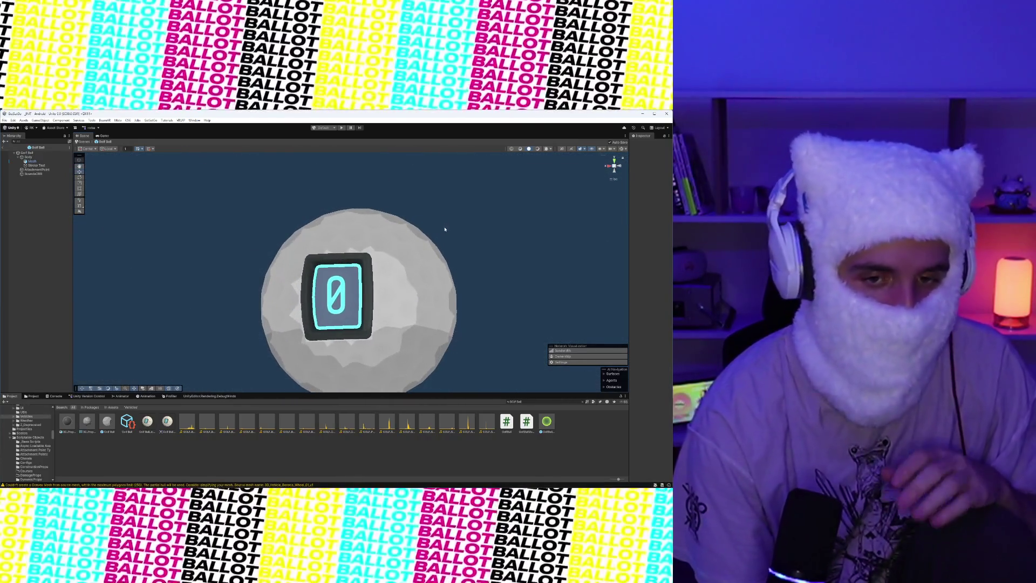
pyautogui.scroll(-3, 363, 253)
pyautogui.moveTo(362, 253); pyautogui.dragTo(381, 289)
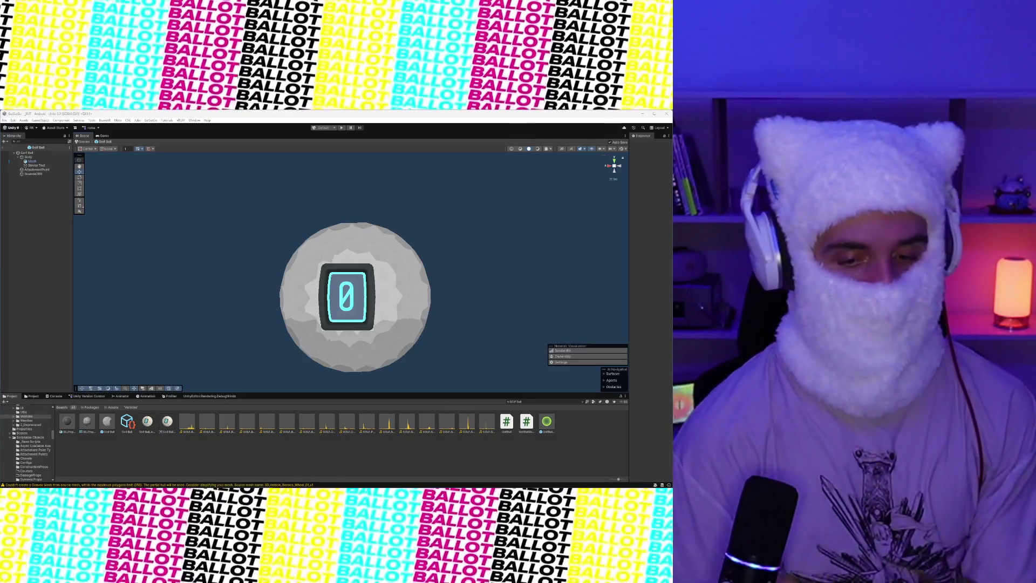
pyautogui.click(522, 402)
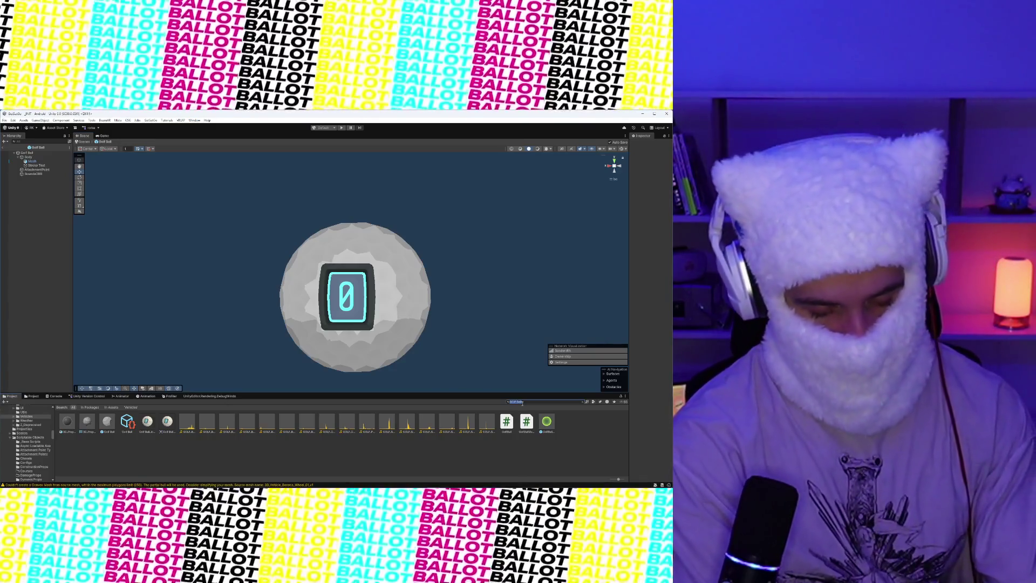
pyautogui.write('Pro')
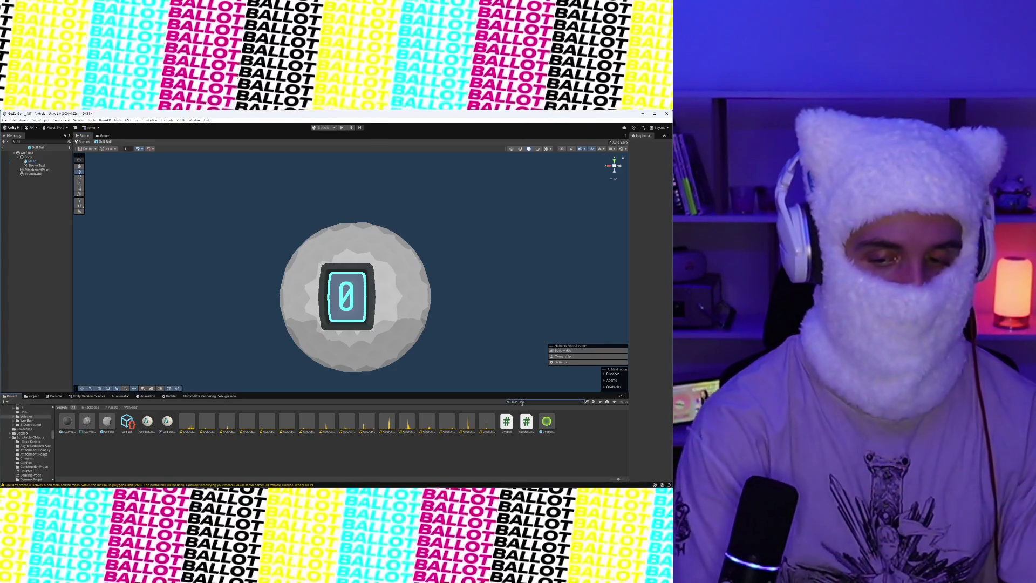
pyautogui.write('ine')
# Open the Finish Line prefab and orbit and zoom to face the neon FINISH arch front-on
pyautogui.doubleClick(168, 423)
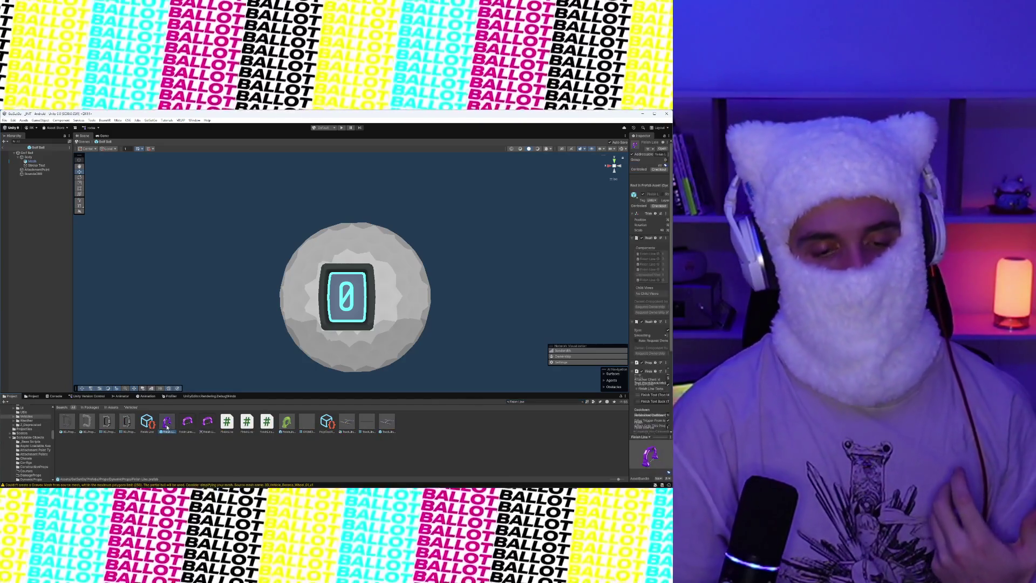
pyautogui.click(430, 312)
pyautogui.moveTo(430, 312)
pyautogui.mouseDown()
pyautogui.moveTo(447, 293)
pyautogui.moveTo(416, 279)
pyautogui.mouseUp()
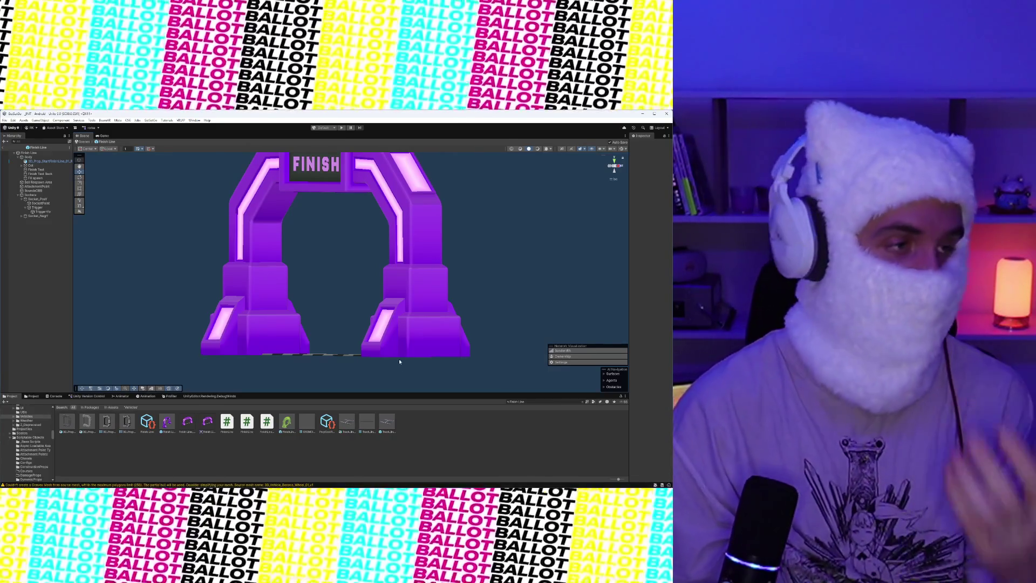
pyautogui.moveTo(397, 282); pyautogui.dragTo(487, 237)
pyautogui.scroll(2, 495, 236)
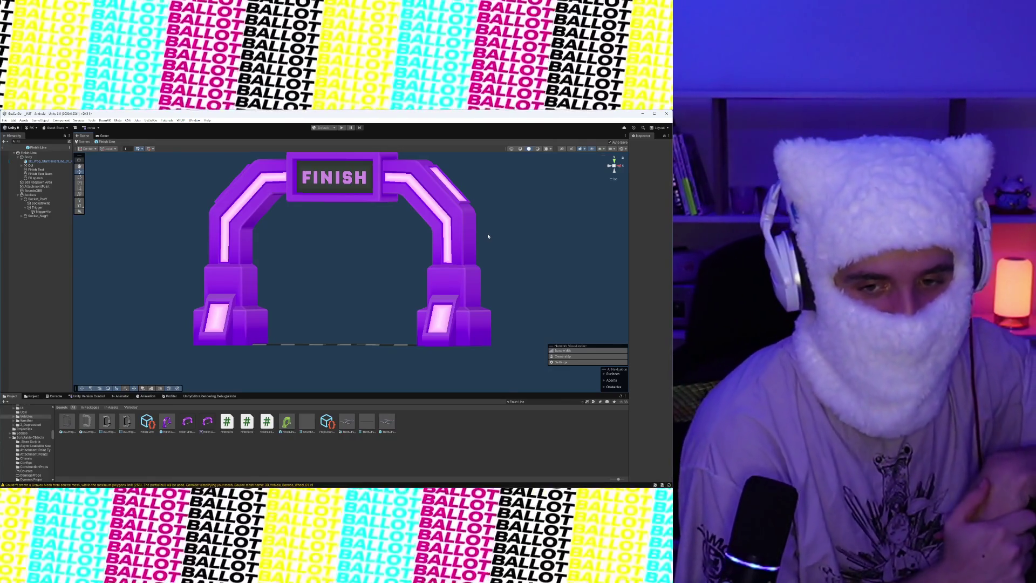
# Orbit to a more head-on angle on the FINISH arch and zoom in closer
pyautogui.moveTo(486, 234); pyautogui.dragTo(290, 277)
pyautogui.moveTo(401, 280); pyautogui.dragTo(526, 274)
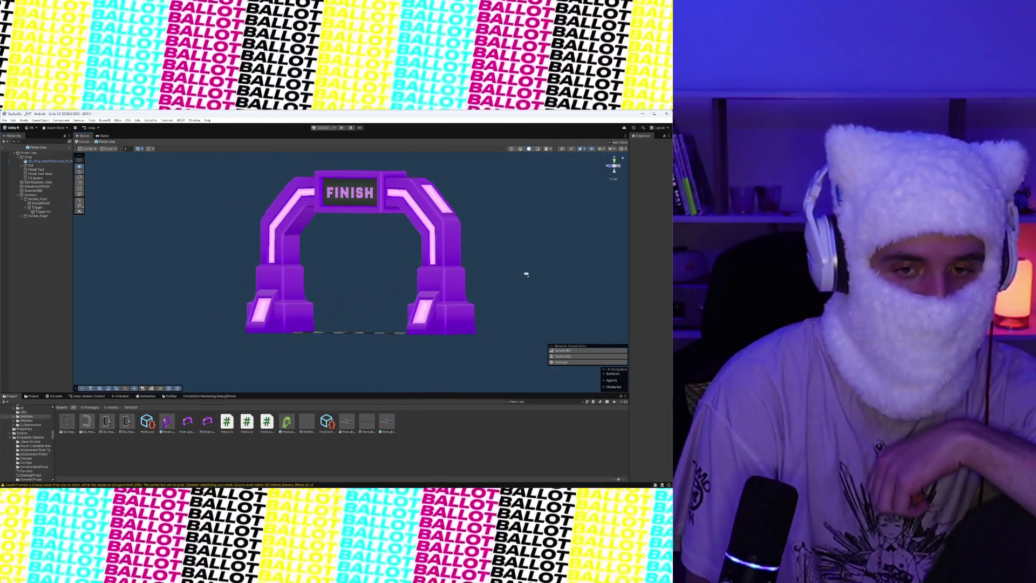
pyautogui.moveTo(243, 276)
pyautogui.mouseDown()
pyautogui.moveTo(349, 270)
pyautogui.moveTo(351, 280)
pyautogui.moveTo(348, 269)
pyautogui.mouseUp()
pyautogui.scroll(4, 348, 271)
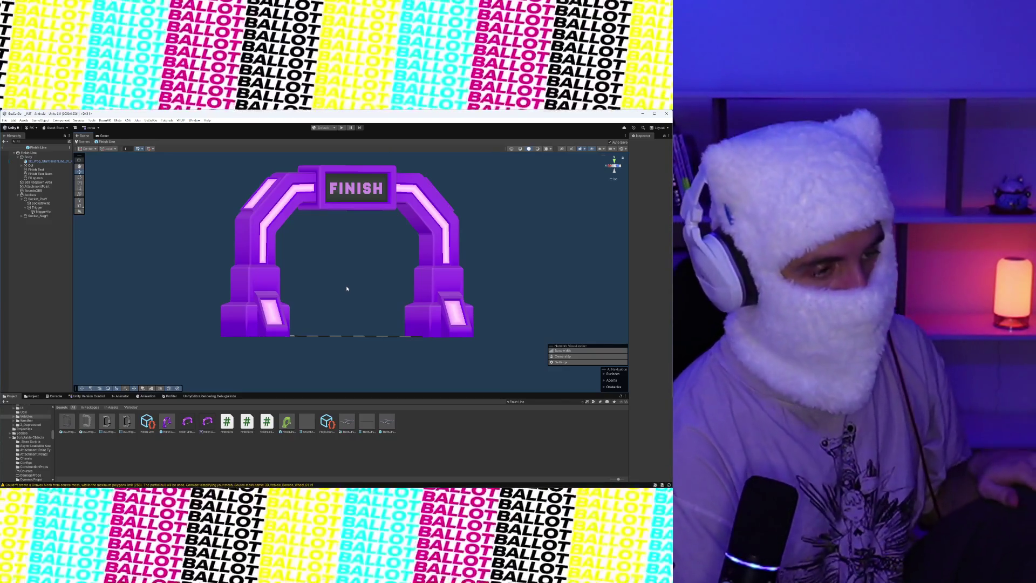
pyautogui.click(553, 401)
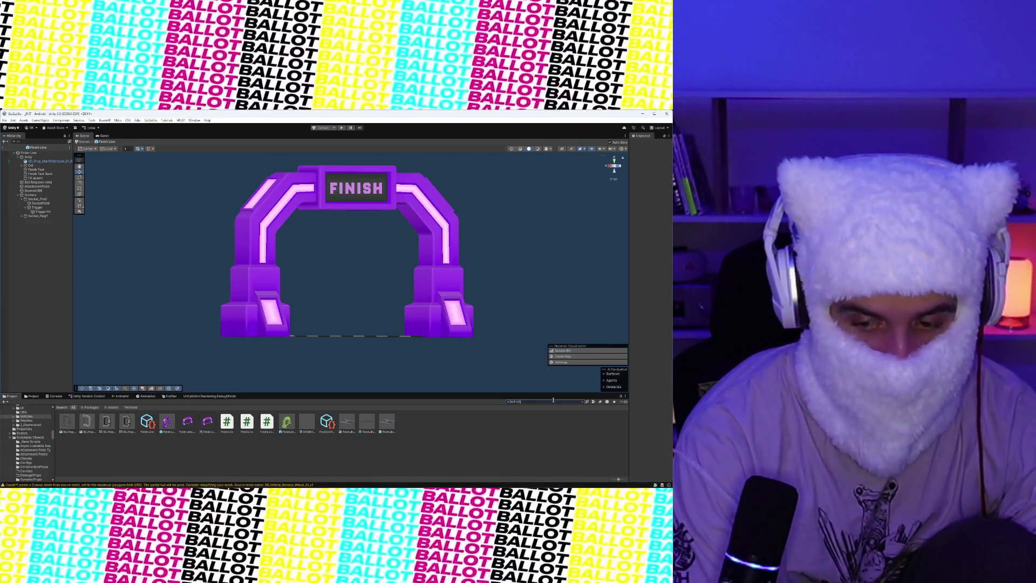
# Search for Golf Hole, open that prefab, and frame its red-and-green flag low and close
pyautogui.write('Golf Hole')
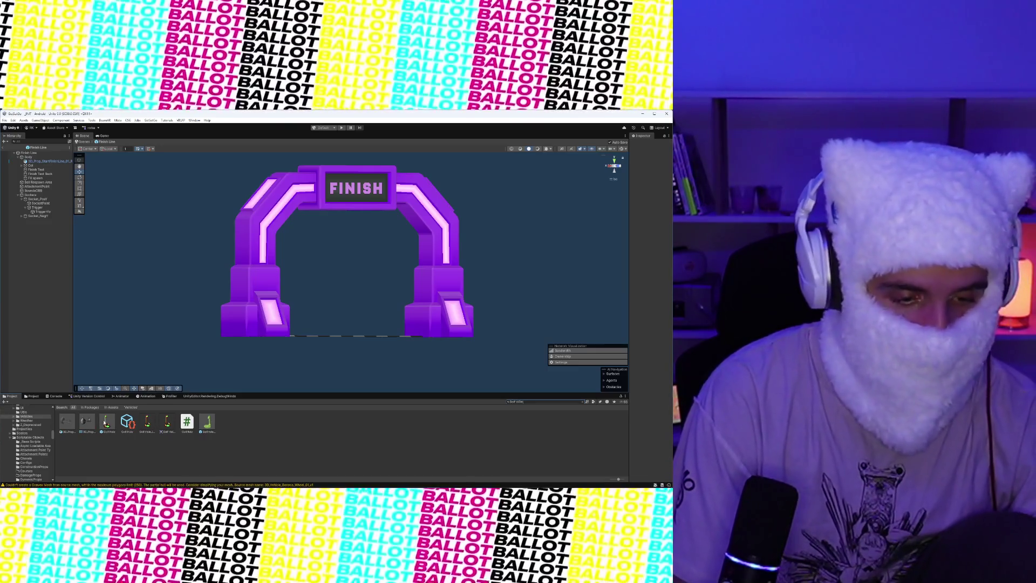
pyautogui.doubleClick(111, 423)
pyautogui.moveTo(421, 273)
pyautogui.mouseDown()
pyautogui.moveTo(408, 294)
pyautogui.moveTo(378, 247)
pyautogui.moveTo(349, 325)
pyautogui.mouseUp()
pyautogui.scroll(-3, 348, 325)
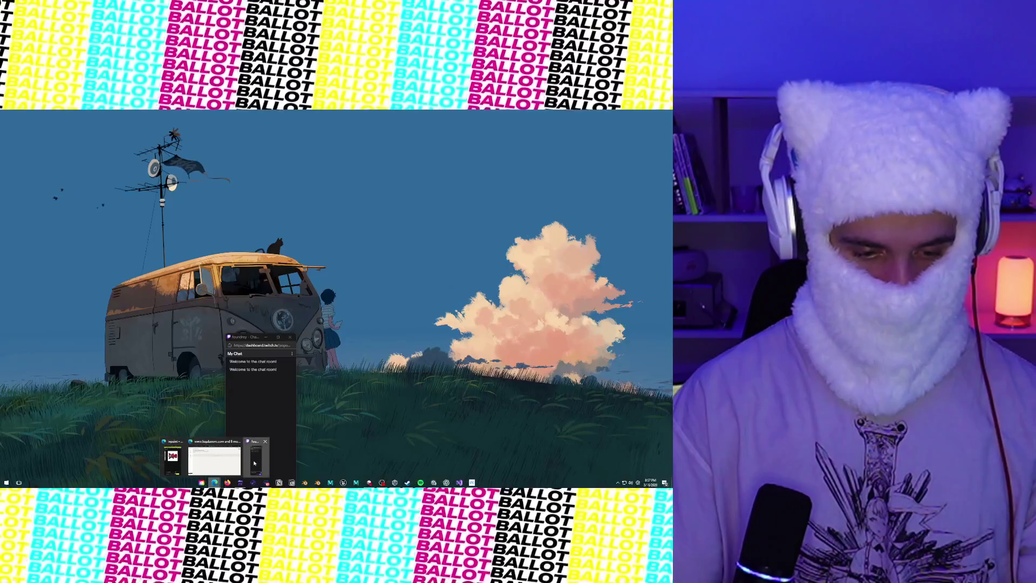
# Bring the stream chat window to the front, then hide and restore all windows with Win+D
pyautogui.click(257, 458)
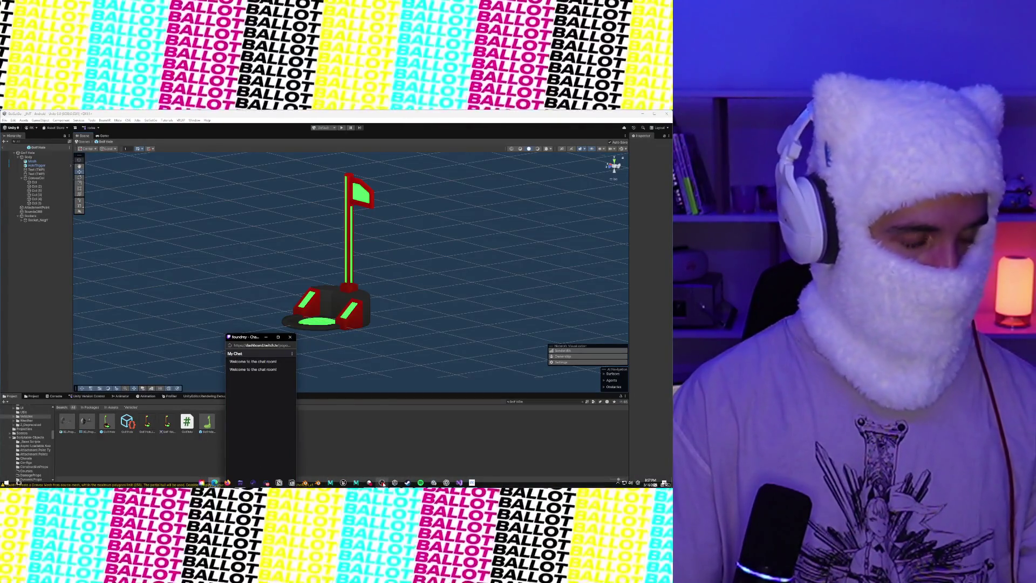
pyautogui.press('super+d')
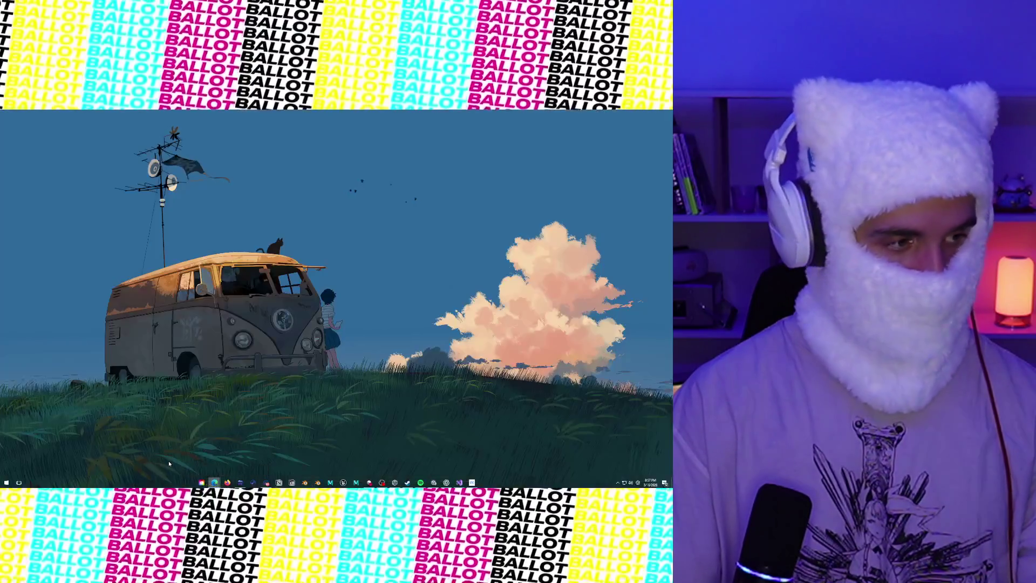
pyautogui.press('super+d')
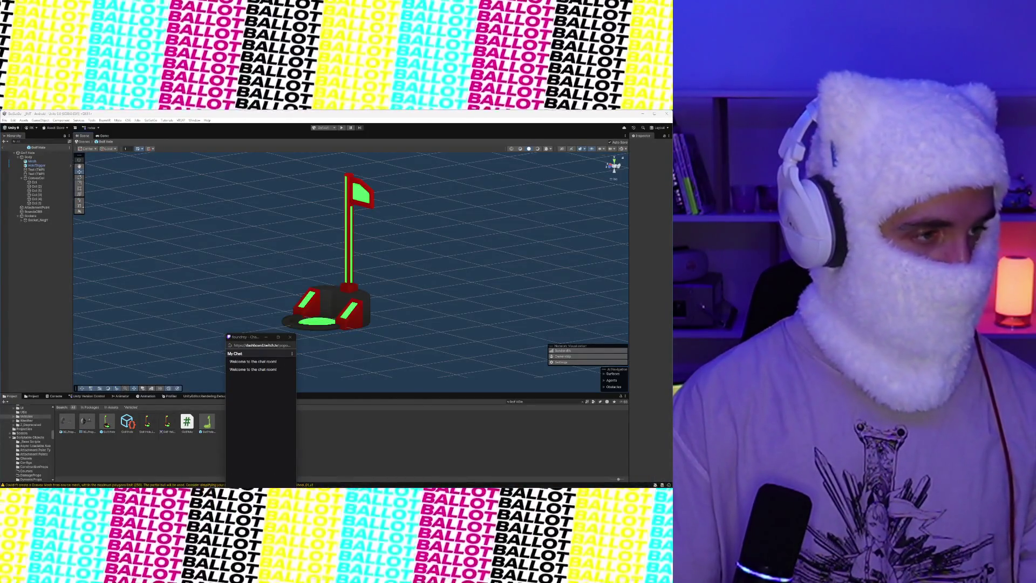